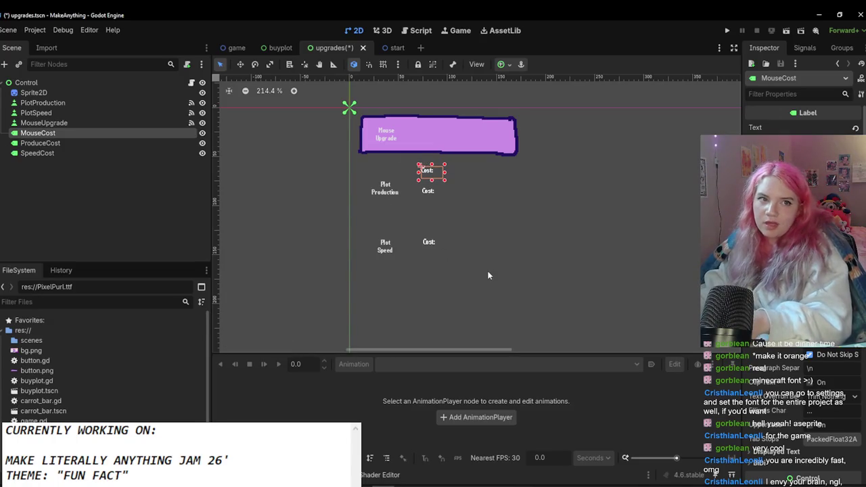
Step: Line up the Mouse Upgrade, Plot and Cost labels beneath the purple box
left_click(456, 255)
left_click_drag(388, 134, 381, 207)
left_click_drag(427, 191, 430, 211)
left_click_drag(428, 242, 438, 247)
left_click_drag(377, 258, 385, 256)
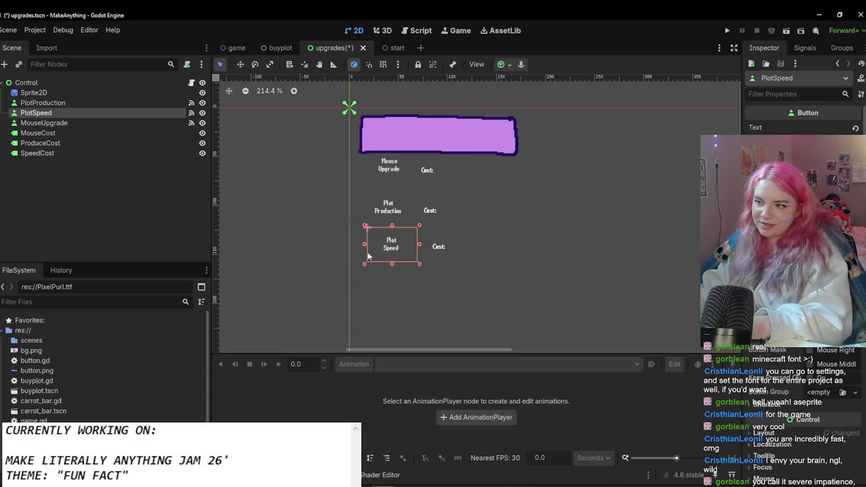
Step: Colour the selected Plot, Cost and Mouse Upgrade labels' font dark blue
mouse_move(354, 167)
left_mouse_down()
mouse_move(467, 255)
mouse_move(325, 155)
left_mouse_up()
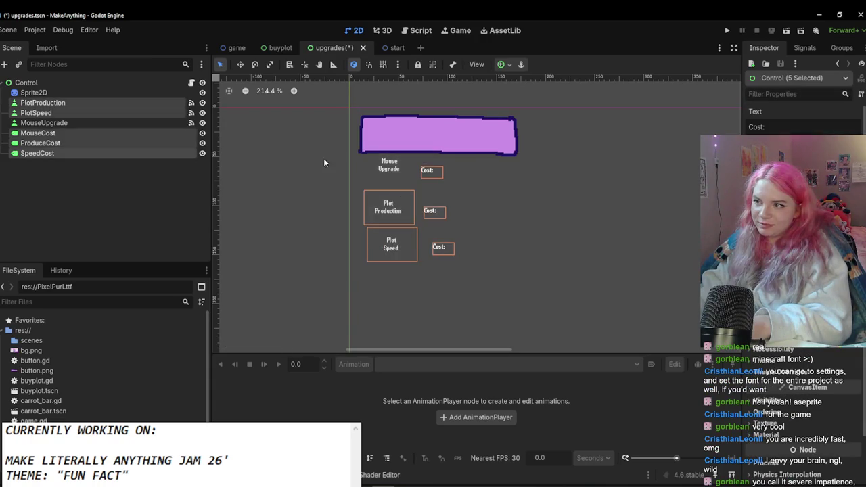
left_click(86, 120, "ctrl")
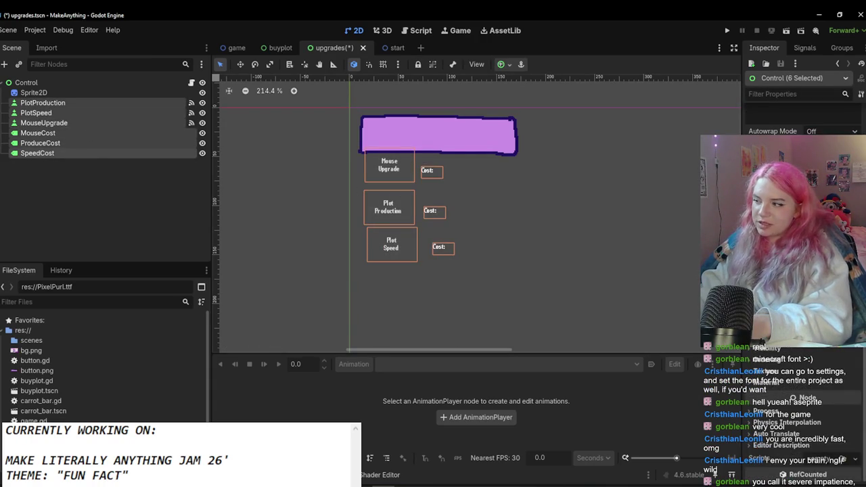
left_click(779, 355)
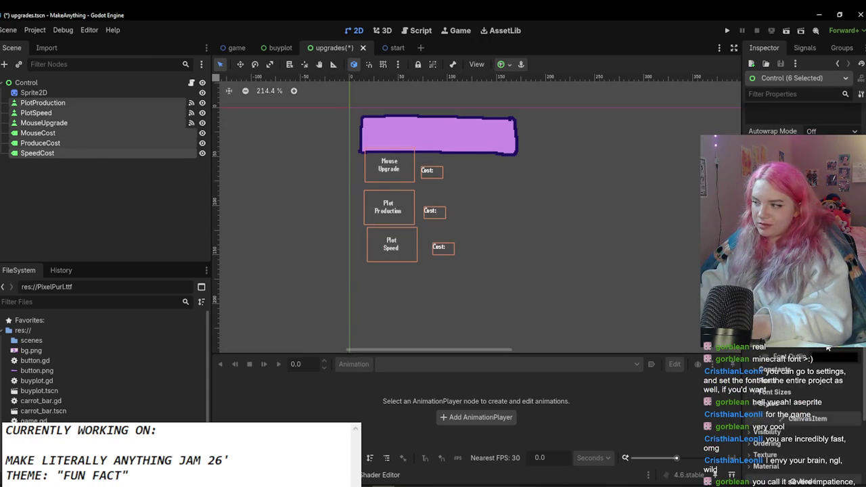
left_click(823, 366)
left_click(451, 234)
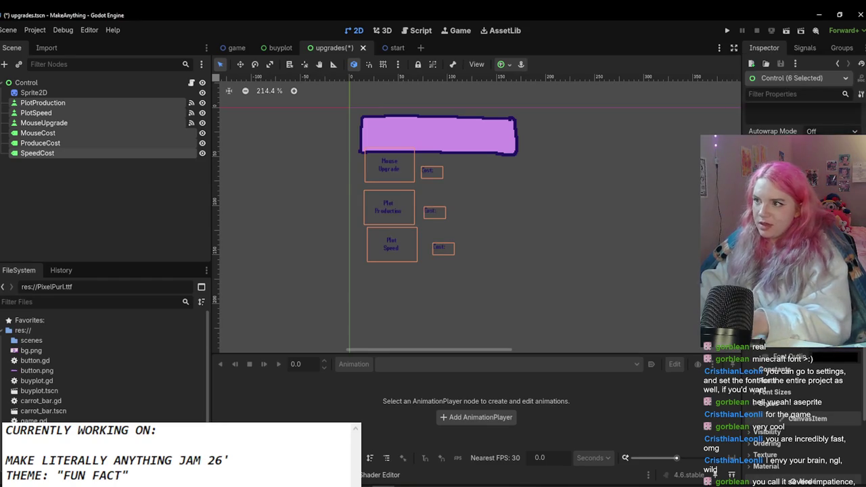
left_click(451, 234)
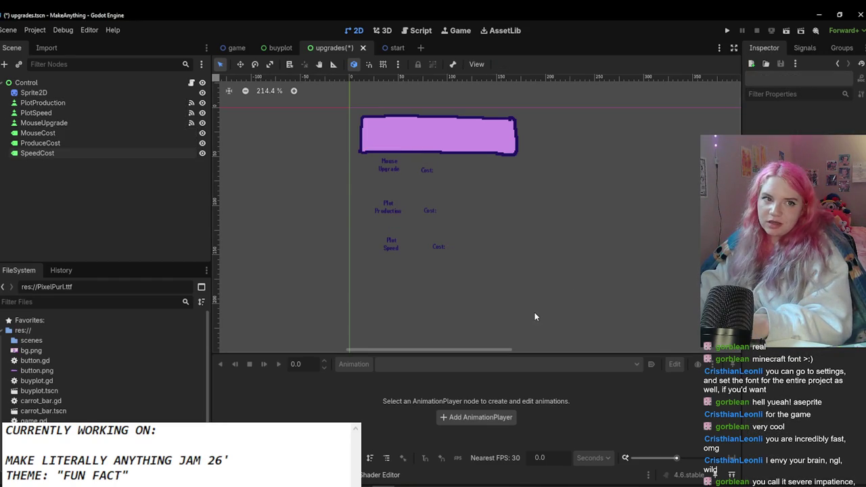
Step: Select all six upgrade and cost labels and bring up their Font Sizes theme override
left_click(82, 154)
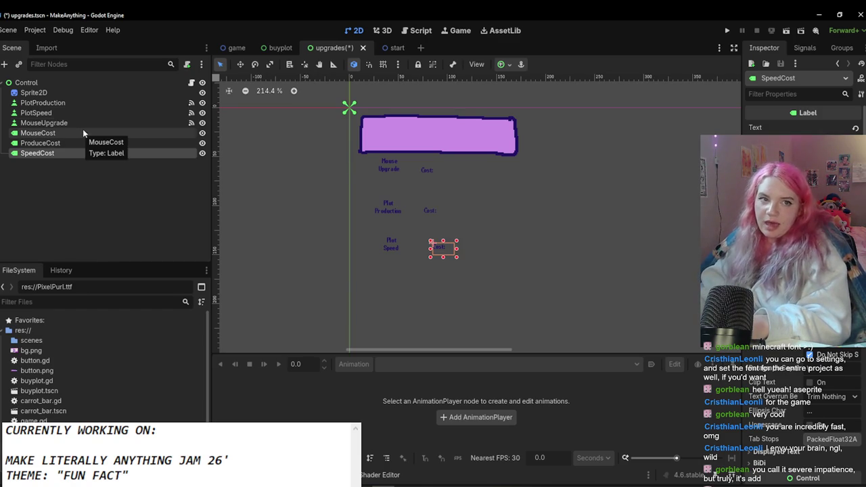
left_click(69, 102, "shift")
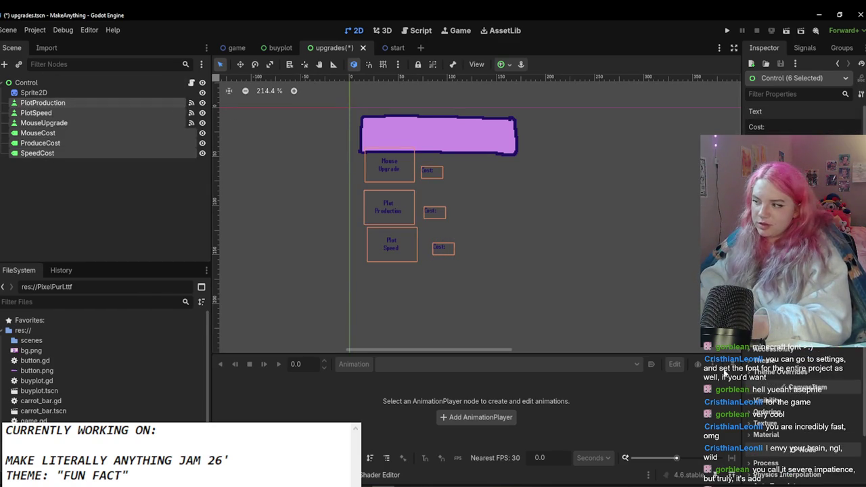
left_click(763, 373)
left_click(774, 418)
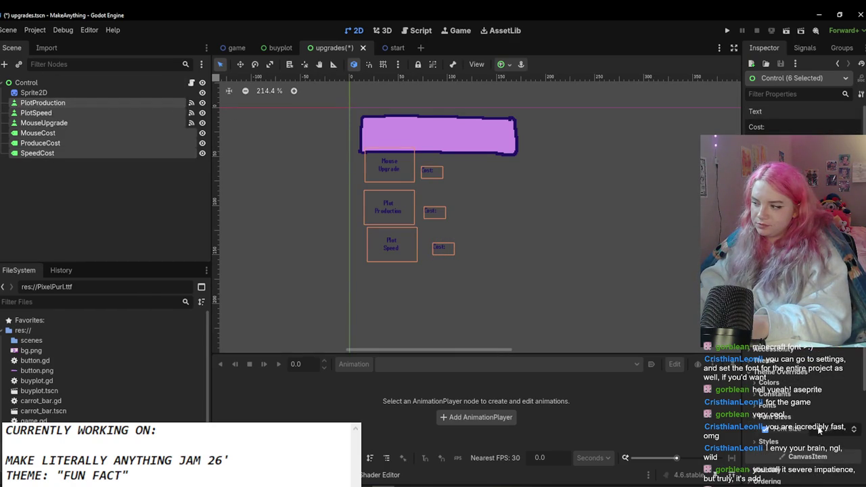
Step: Set the labels' font size override to 16
type("16")
key("Return")
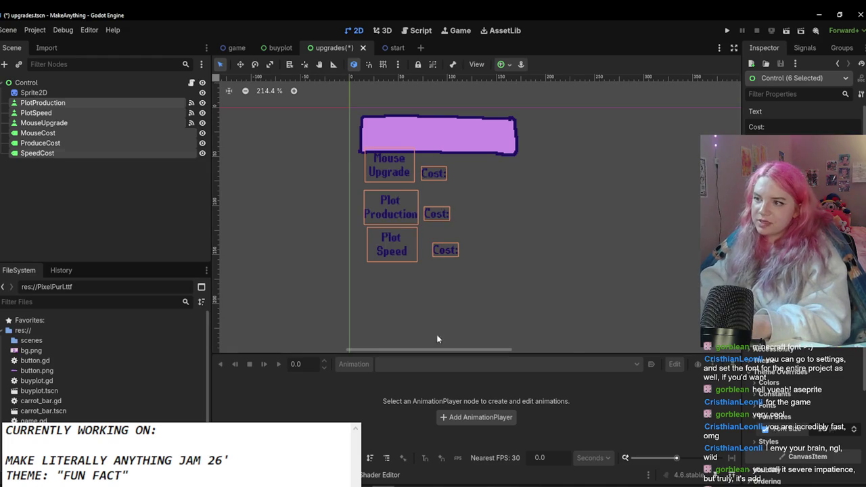
left_click(538, 255)
Step: Move Mouse Upgrade onto the purple box, remove its line break, and widen it
left_click_drag(406, 174, 400, 127)
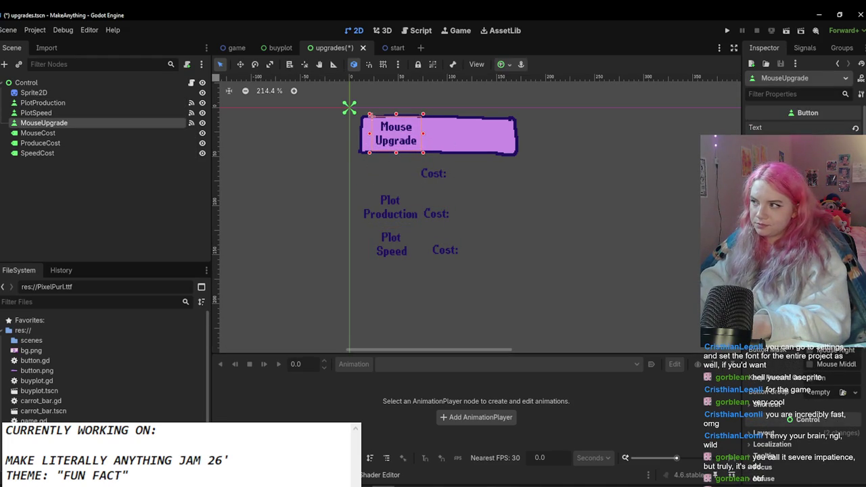
key("BackSpace")
mouse_move(396, 144)
left_mouse_down()
mouse_move(421, 144)
mouse_move(360, 130)
left_mouse_up()
left_click_drag(479, 134, 517, 134)
left_click(504, 186)
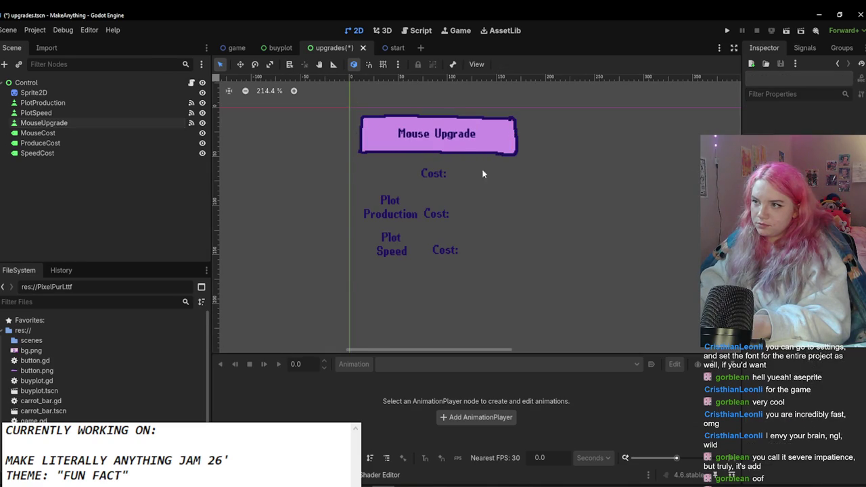
Step: Shift the lower Plot and Cost labels down and place Mouse Cost beside Mouse Upgrade
left_click_drag(477, 158, 342, 311)
left_click_drag(386, 207, 385, 299)
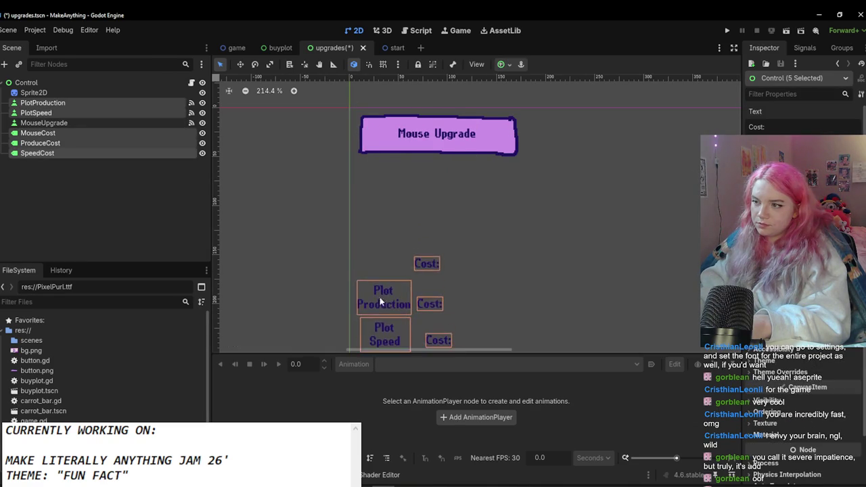
left_click(430, 209)
scroll(431, 209, "down", 1)
mouse_move(420, 262)
left_mouse_down()
mouse_move(434, 215)
mouse_move(406, 170)
mouse_move(483, 155)
mouse_move(407, 142)
left_mouse_up()
left_click(429, 180)
left_click_drag(465, 156, 474, 142)
left_click(458, 208)
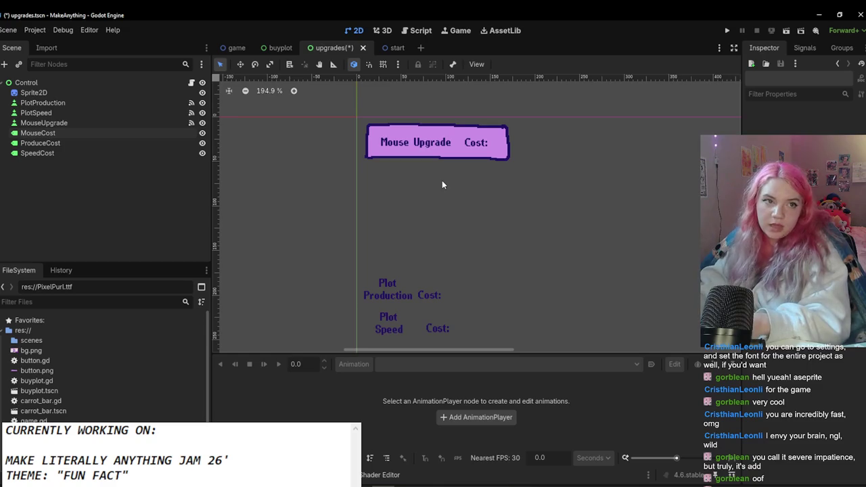
Step: Duplicate the purple button sprite
scroll(411, 203, "down", 1)
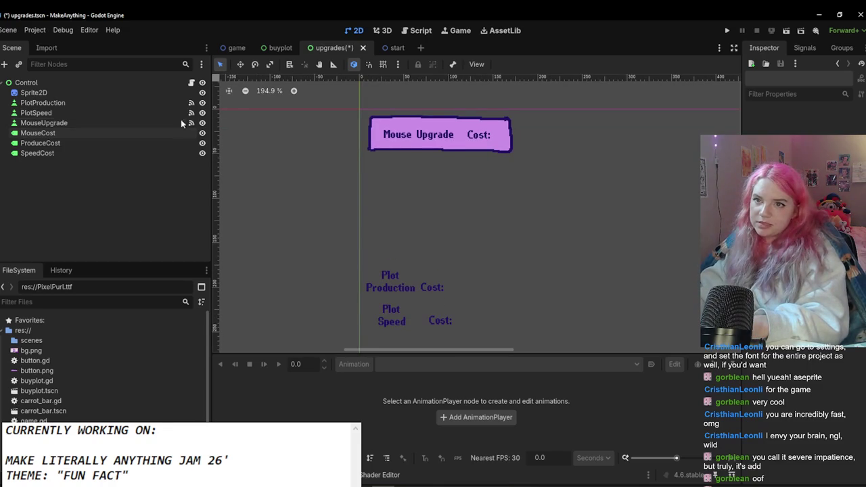
left_click(98, 92)
key("ctrl+d")
Step: Undo an accidental label move and reselect the duplicate sprite Sprite2D2
left_click(222, 109)
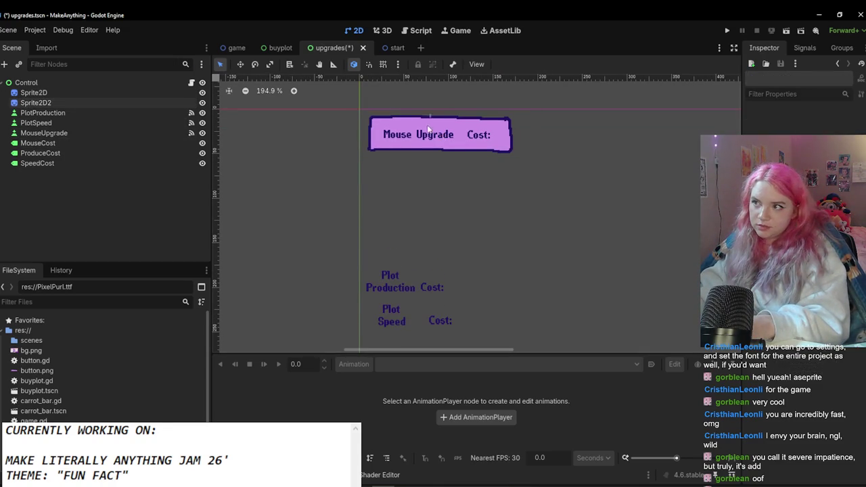
left_click(89, 103)
left_click(411, 171)
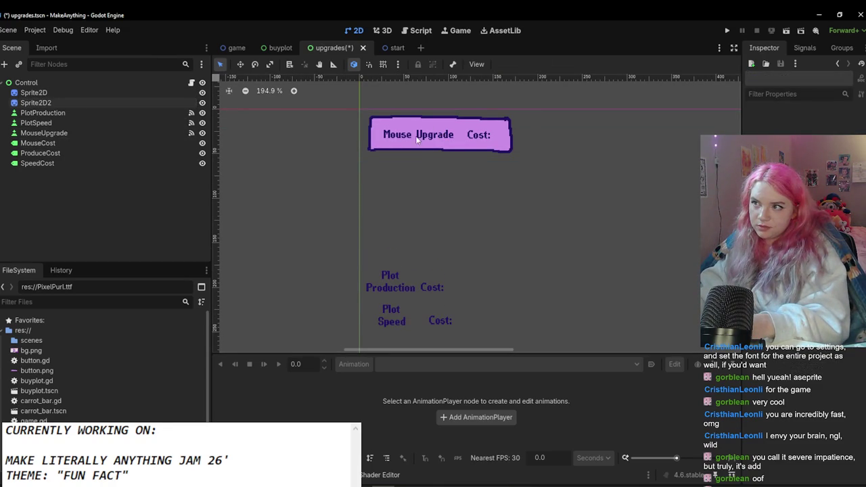
left_click_drag(417, 138, 385, 168)
key("ctrl+z")
left_click(35, 102)
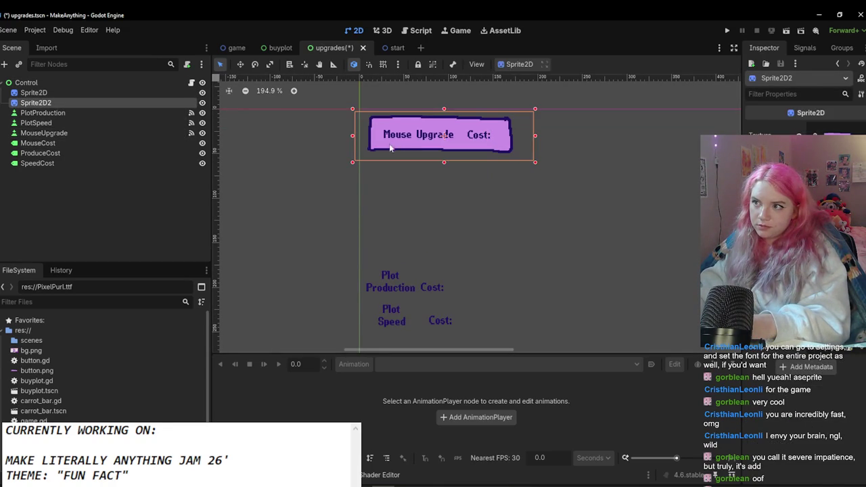
key("ctrl+shift+z")
key("ctrl+z")
left_click(351, 133)
left_click(88, 103)
Step: Move Sprite2D2 below the first button, duplicate it, and drag Plot Production into it
left_click(238, 64)
left_click_drag(401, 135, 401, 228)
key("ctrl+d")
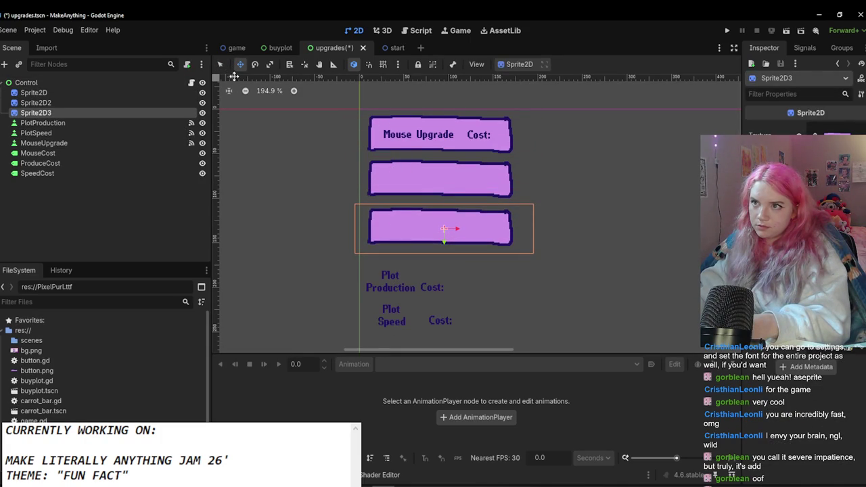
left_click_drag(390, 286, 399, 183)
Step: Put Produce Cost in the second button, and Plot Speed with Speed Cost in the third
left_click(428, 287)
left_click_drag(430, 287, 457, 163)
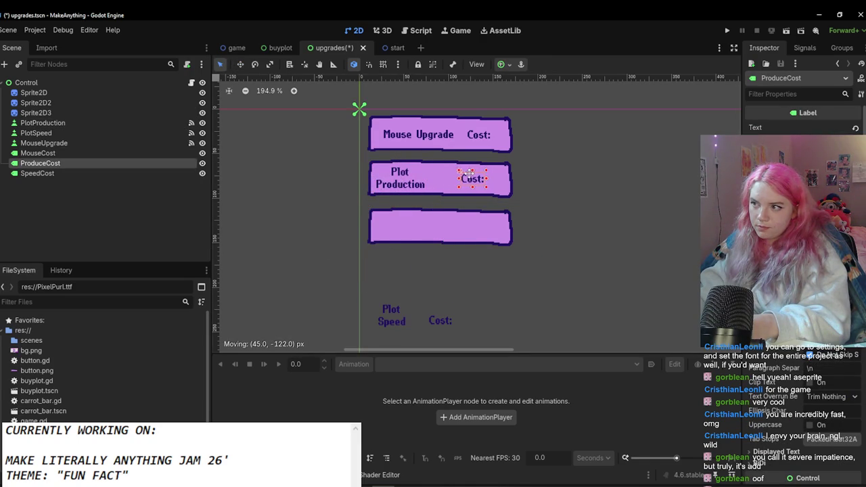
left_click_drag(391, 302, 400, 213)
left_click_drag(440, 324, 462, 230)
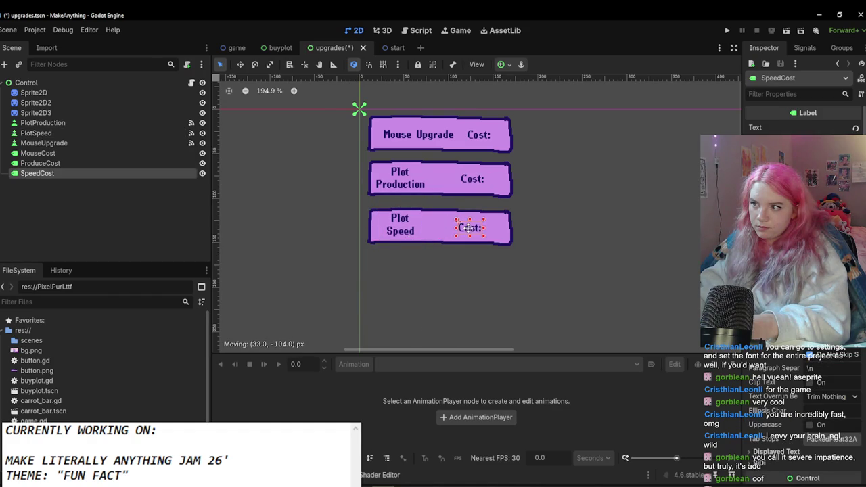
Step: Widen and nudge the Plot Speed label so it fits on one line
left_click(436, 270)
left_click(397, 228)
left_click_drag(425, 207, 430, 213)
key("Escape")
left_click(418, 239)
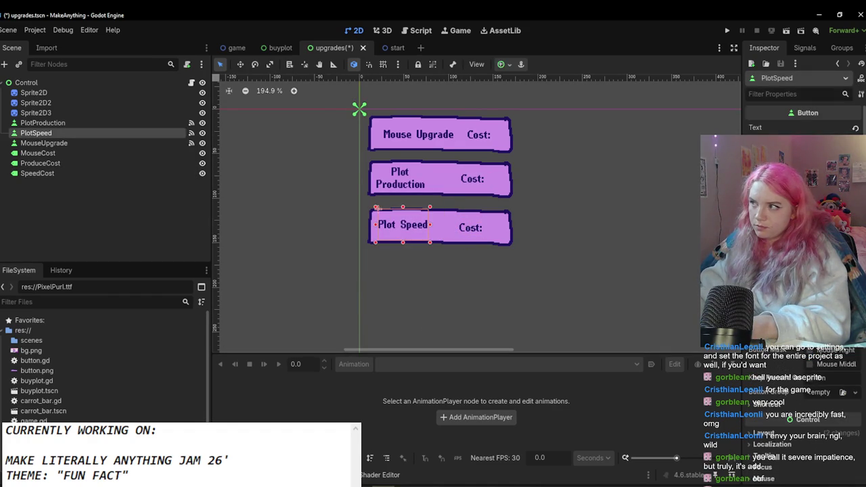
key("Escape")
left_click(409, 234)
left_click_drag(408, 234, 411, 235)
key("Escape")
Step: Remove the line break in Plot Production and fine-tune both Plot labels' positions
left_click(401, 178)
left_click_drag(400, 178, 404, 182)
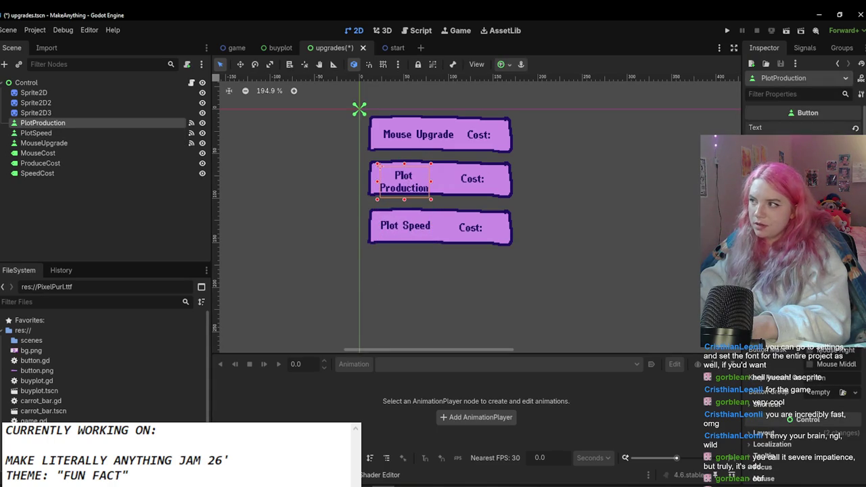
key("BackSpace")
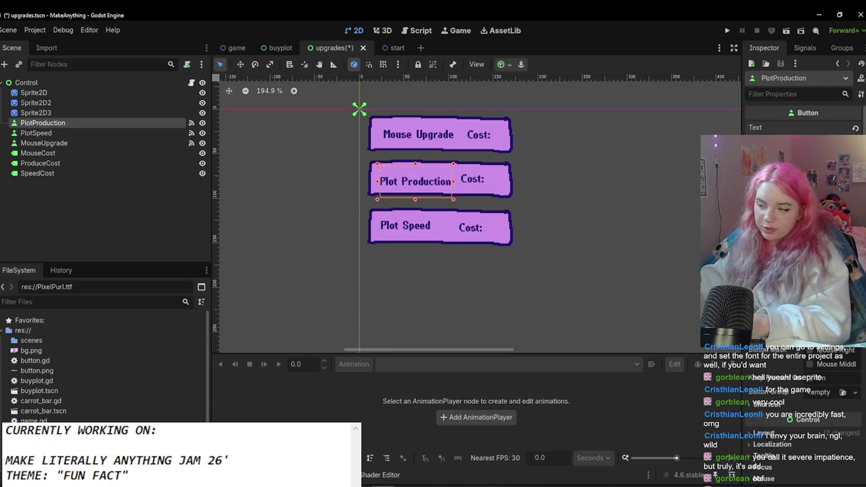
left_click_drag(427, 182, 425, 180)
left_click(420, 261)
left_click_drag(421, 231, 415, 231)
Step: Nudge the Plot Speed label into place, save the upgrades scene, and view its Control script
left_click(492, 281)
left_click(414, 232)
left_click(315, 215)
key("ctrl+s")
left_click(172, 83)
left_click(191, 81)
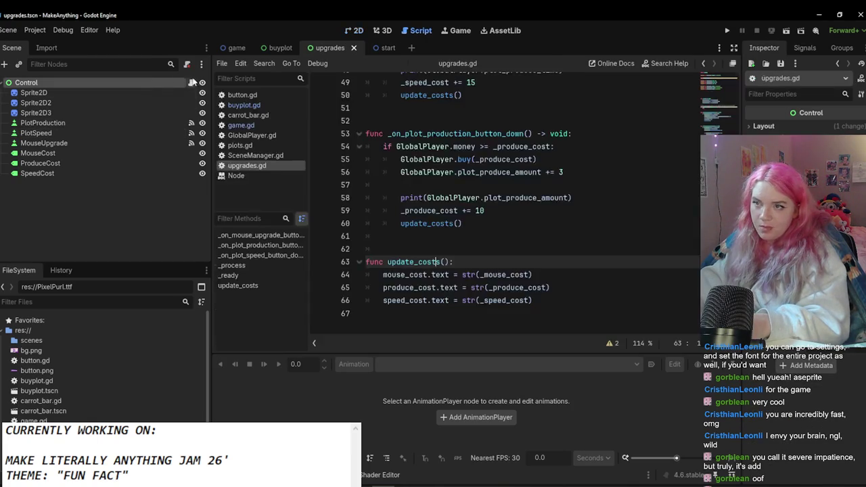
left_click(489, 287)
scroll(464, 274, "up", 12)
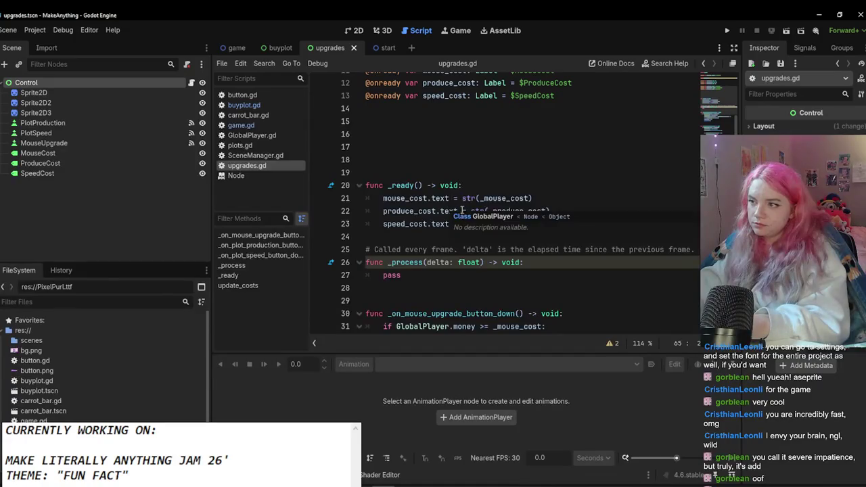
Step: Wrap lines 21 and 22 in _ready as ("Cost: " + str(...))
left_click(466, 199)
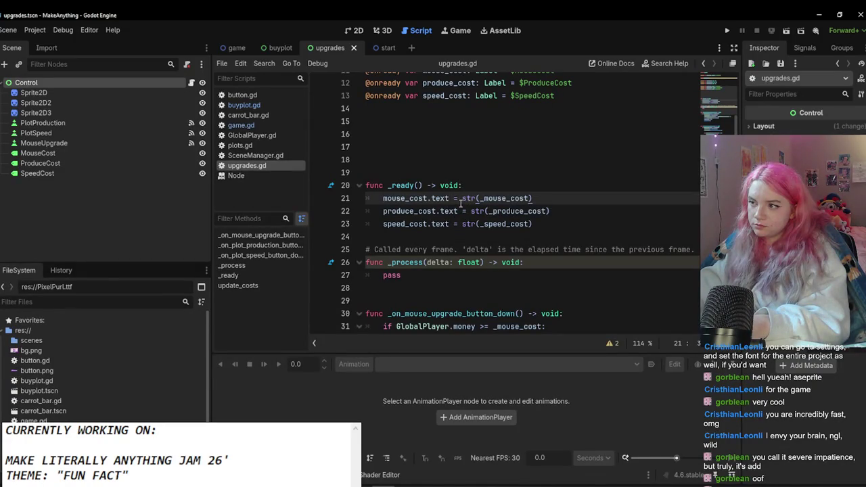
type("(")
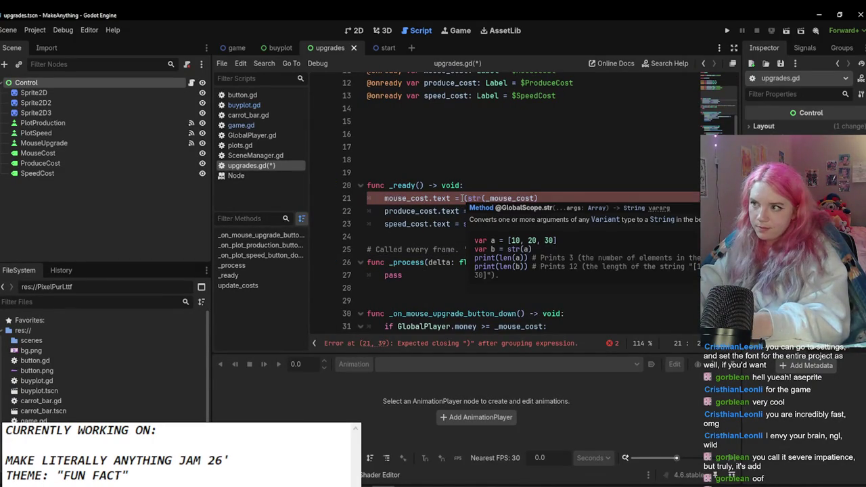
type("\"Cost: ")
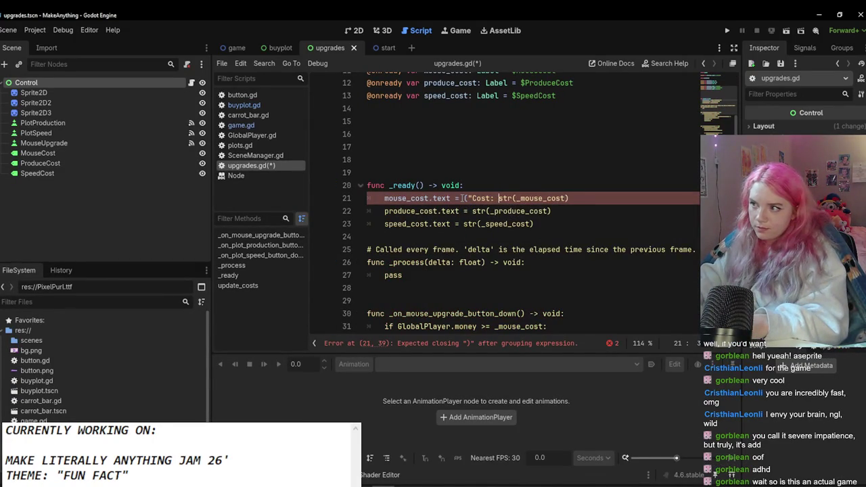
type("\" +")
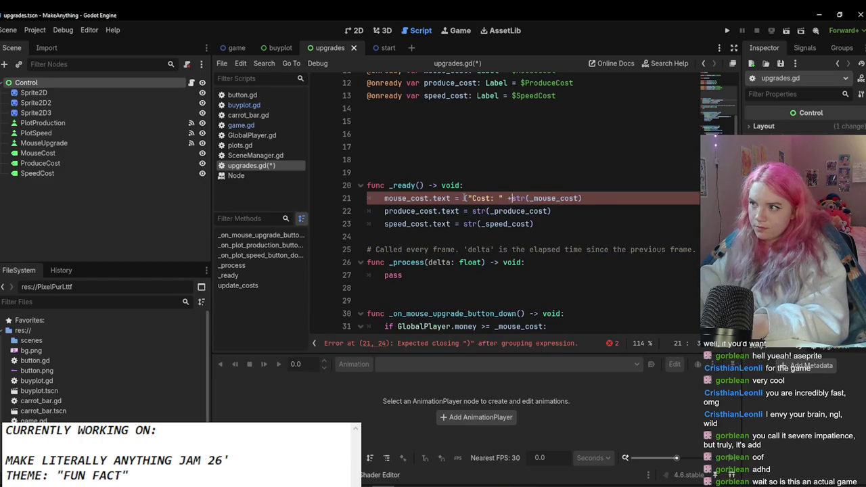
left_click(586, 197)
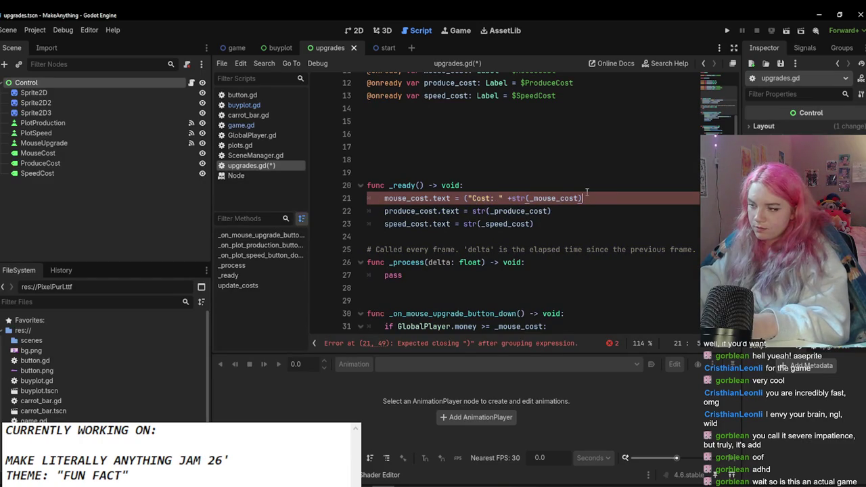
type(")")
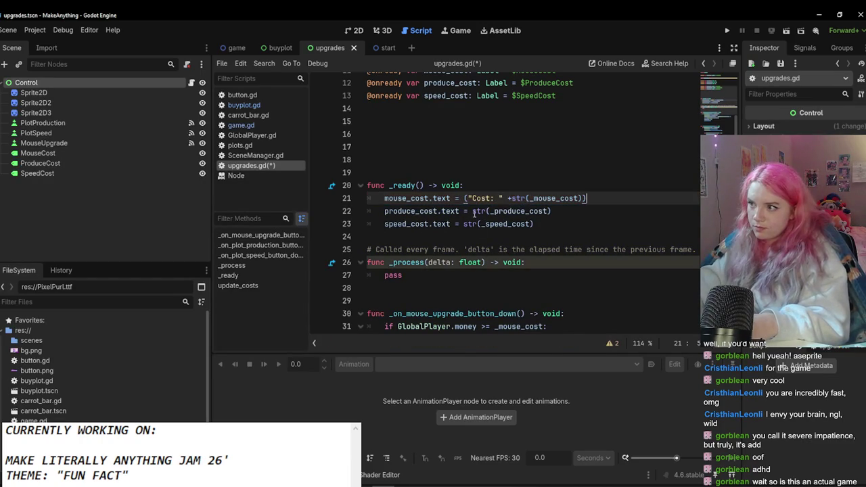
left_click(473, 211)
type("\"Cost: \" + ")
type(")")
left_click(476, 224)
type("\"Cost: \" +")
key("ctrl+z")
key("ctrl+z")
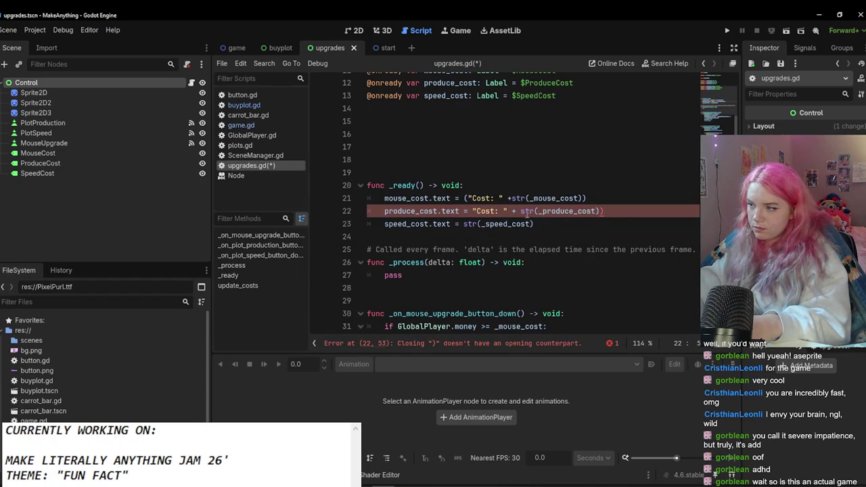
Step: Fix the parentheses on line 22 and select its "Cost: " prefix for reuse
left_click(514, 199)
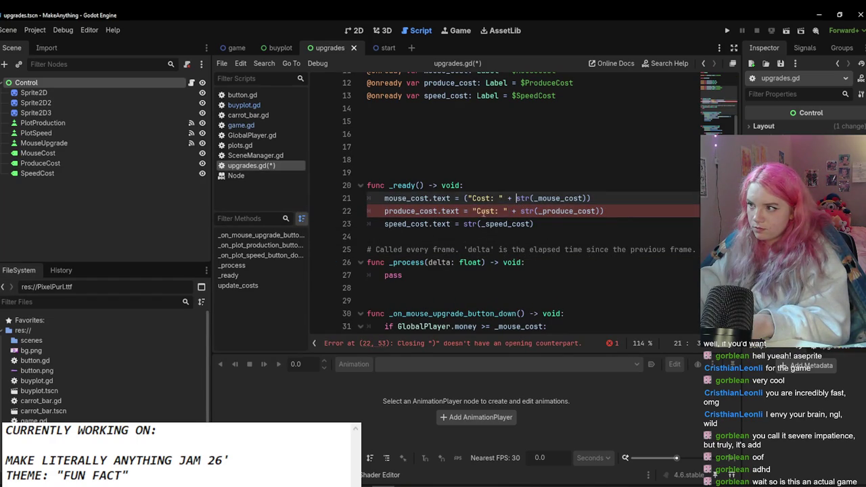
left_click(606, 211)
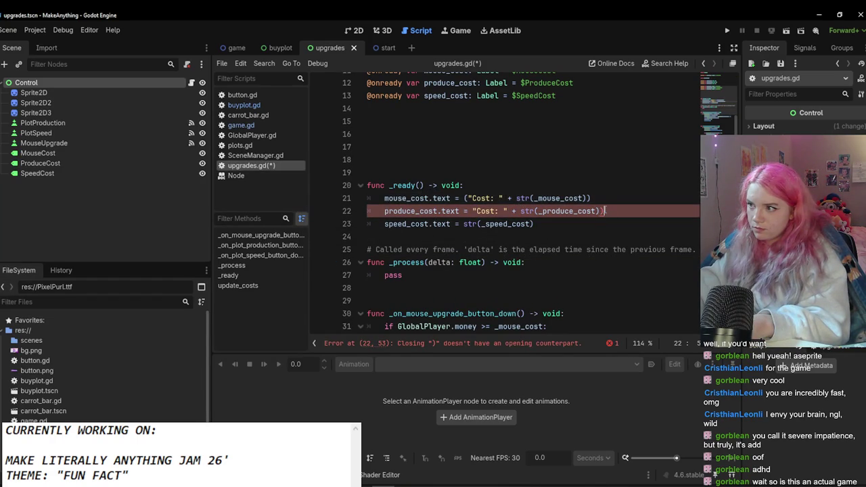
left_click(472, 211)
type("(")
key("Escape")
key("Delete")
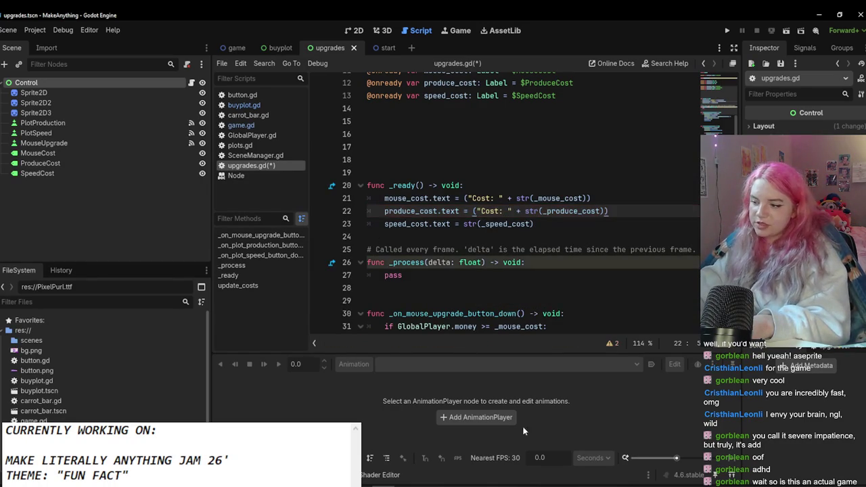
left_click_drag(474, 212, 609, 212)
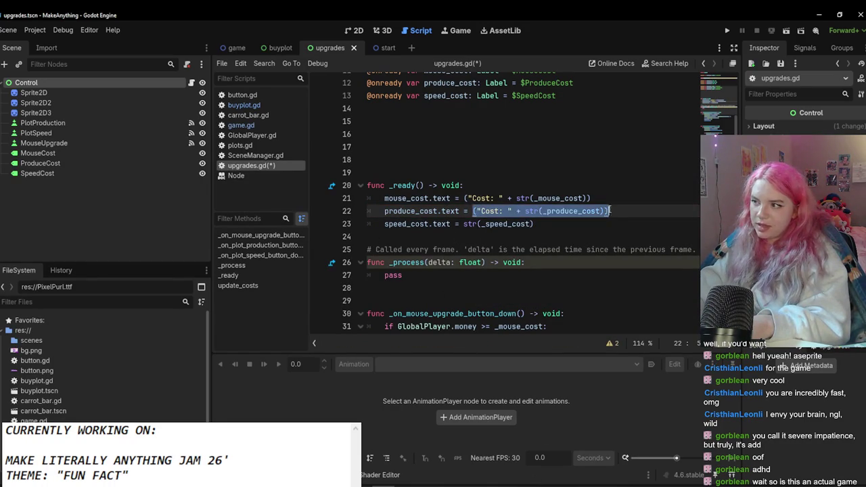
left_click(595, 213)
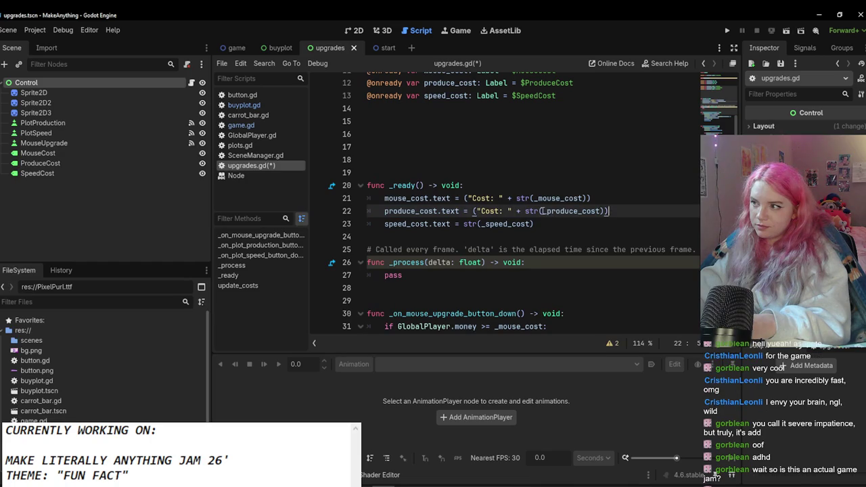
left_click_drag(540, 211, 465, 211)
key("ctrl+c")
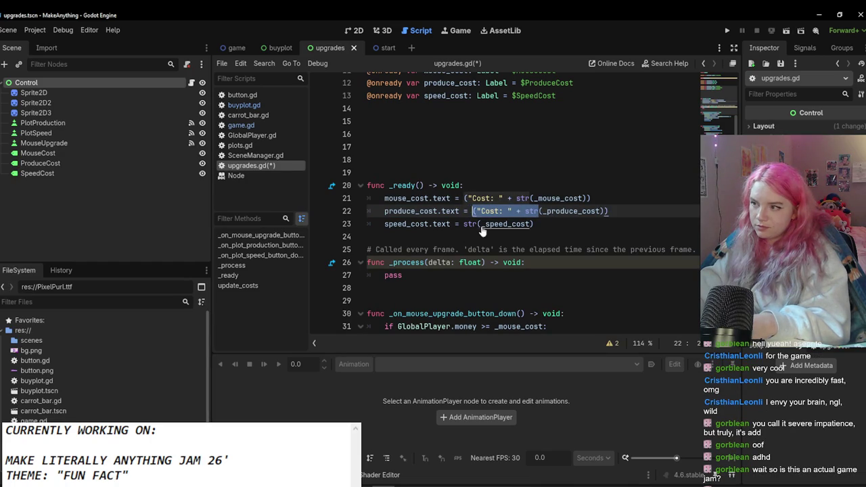
key("ctrl+z")
key("ctrl+z")
key("ctrl+z")
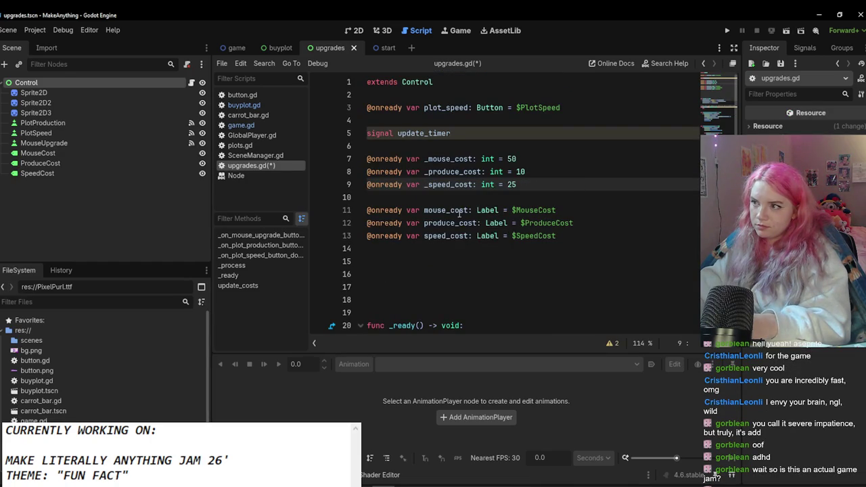
Step: Add the "Cost: " prefix and closing parenthesis to line 23
left_click(383, 48)
left_click(338, 51)
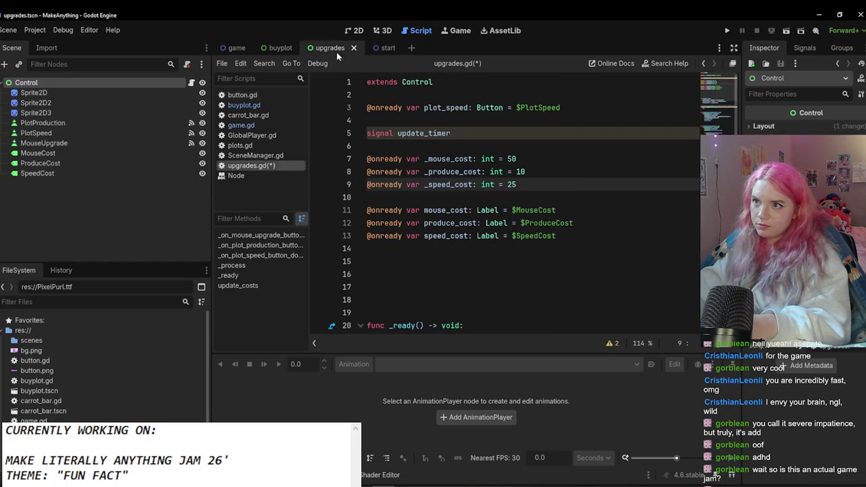
scroll(467, 165, "down", 4)
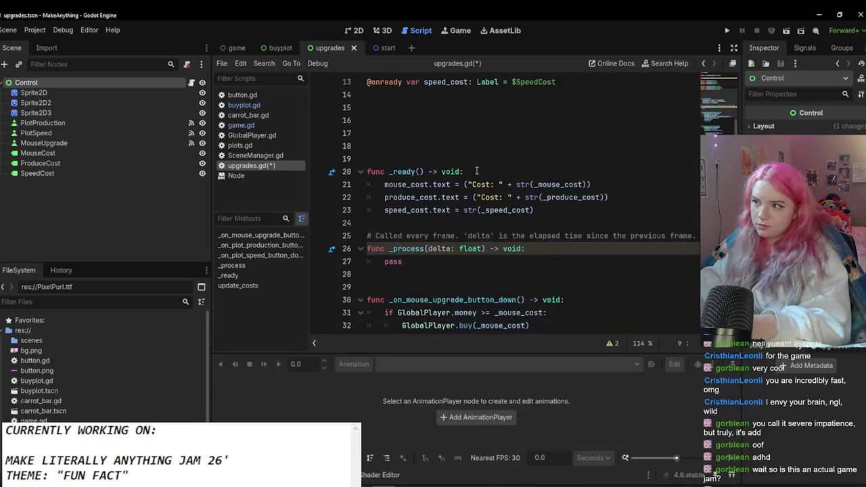
left_click(493, 197)
left_click(464, 210)
key("ctrl+v")
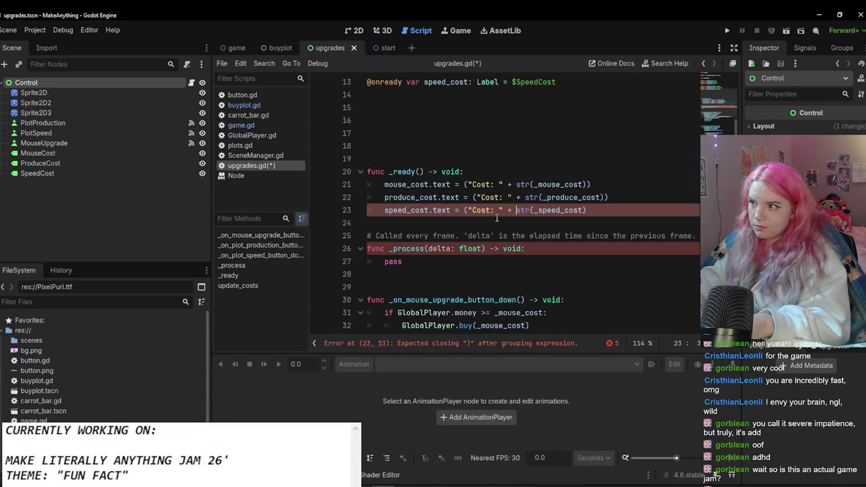
type(")")
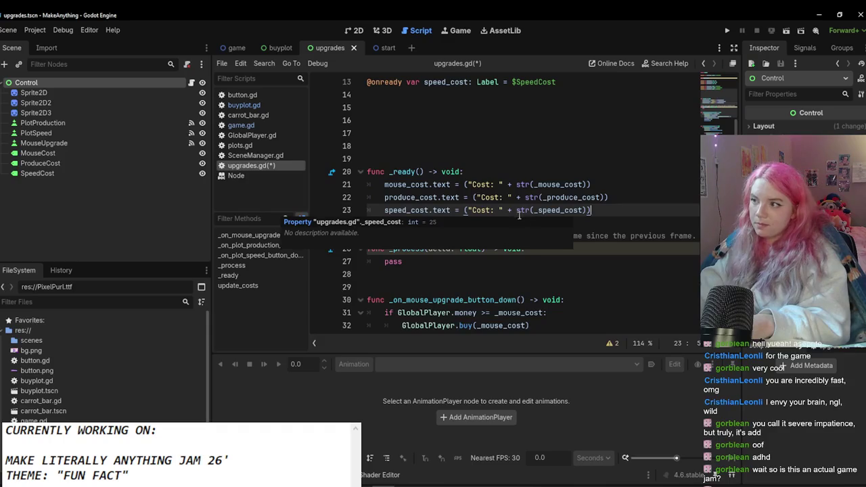
left_click(502, 211)
left_click_drag(515, 211, 460, 210)
key("ctrl+c")
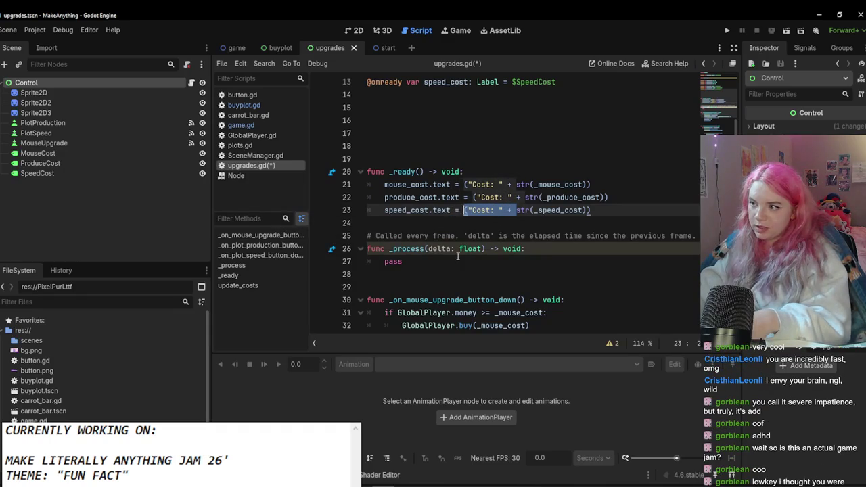
Step: Paste the "Cost: " prefix into lines 64 and 65 of update_costs
scroll(462, 255, "down", 9)
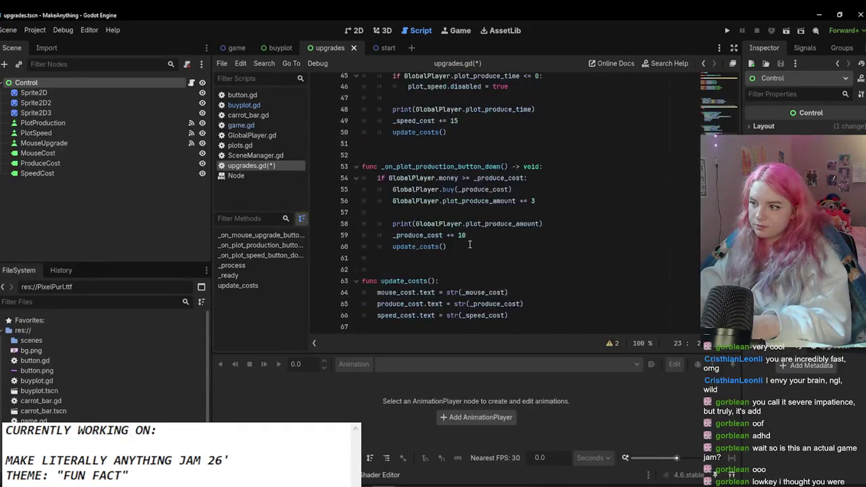
scroll(467, 250, "down", 1)
scroll(487, 264, "up", 2, "ctrl")
scroll(492, 257, "down", 2)
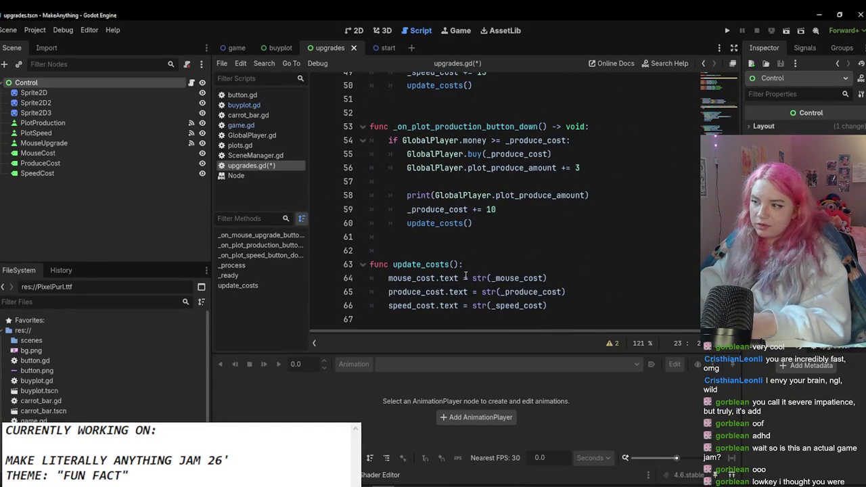
left_click(473, 278)
key("ctrl+v")
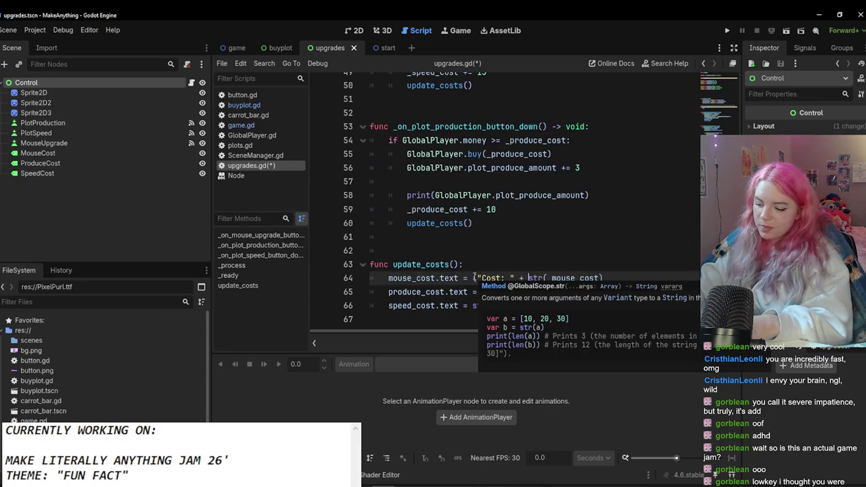
left_click(609, 276)
type(")")
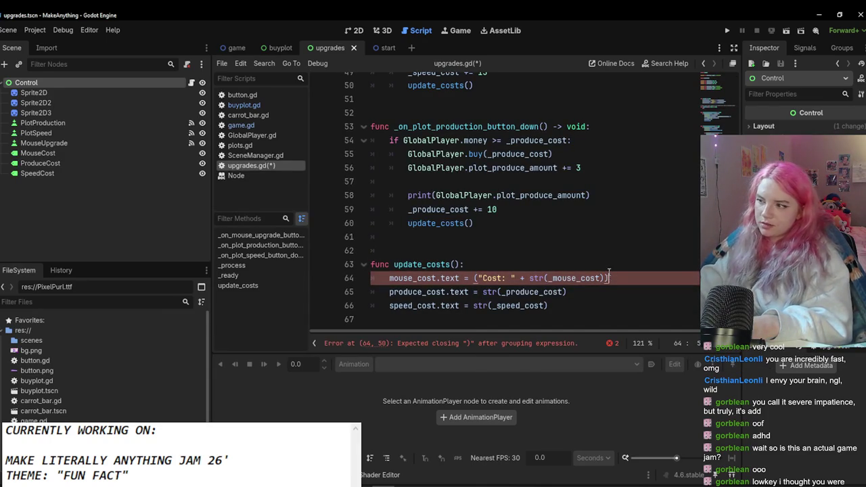
left_click(482, 292)
type("(\"Cost: \" +")
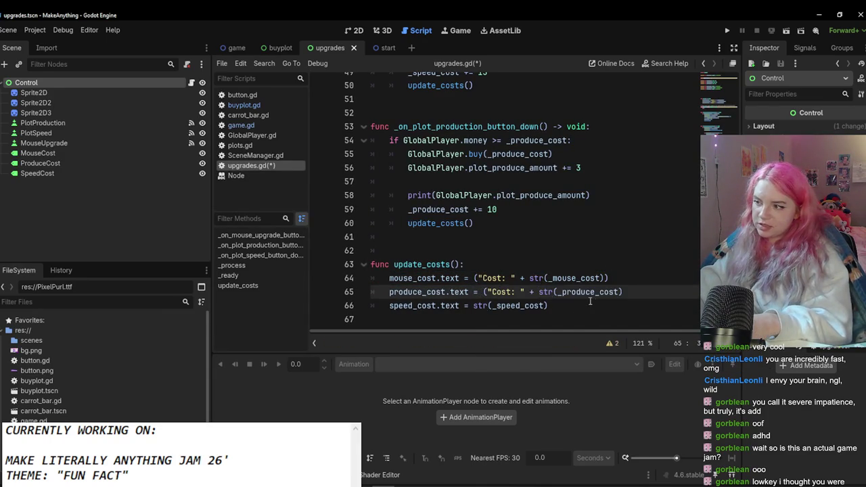
left_click(637, 292)
type(")")
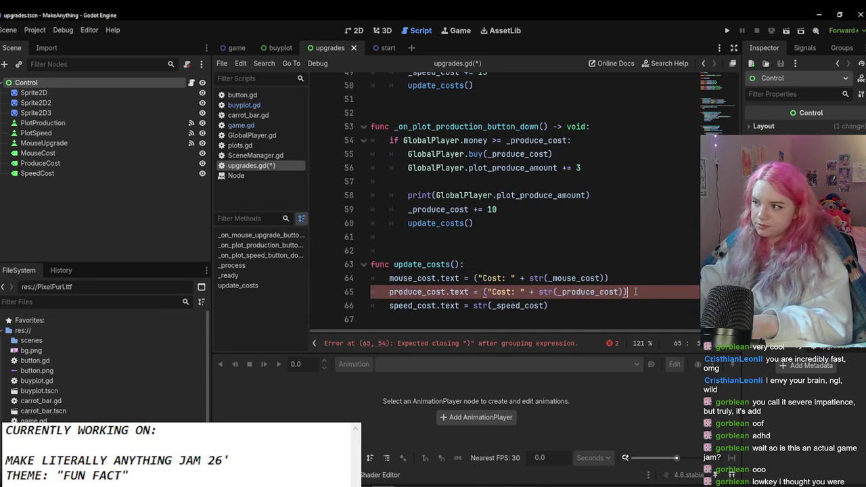
Step: Prefix line 66 with "Cost: ", close its parenthesis, save upgrades.gd, and return to game.gd
left_click(473, 306)
type("(\"Cost: \" +")
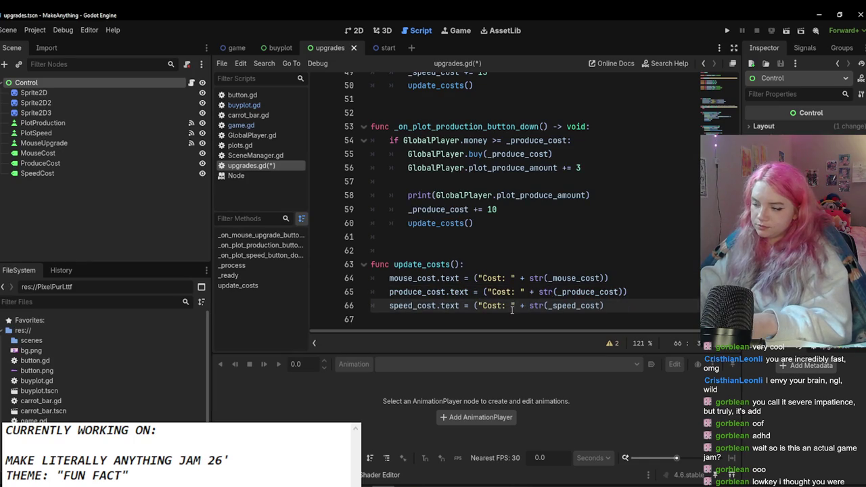
key("End")
type(")")
left_click(391, 237)
key("ctrl+s")
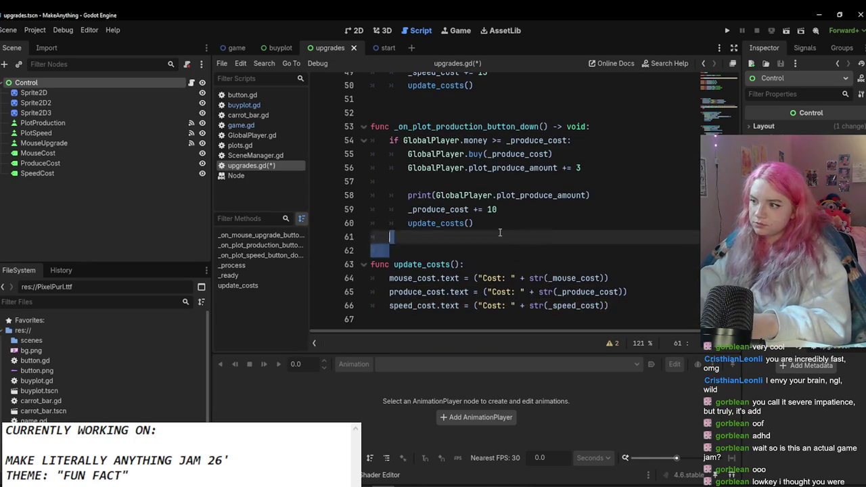
left_click(236, 47)
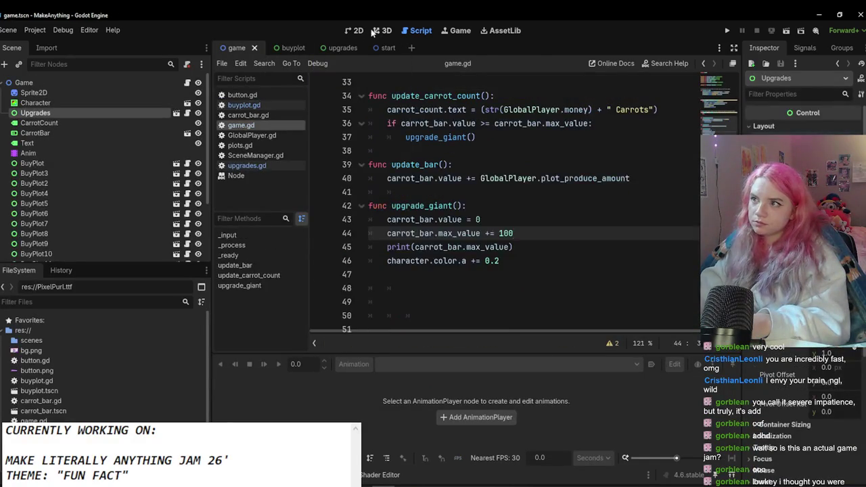
Step: Look over the game scene canvas, then go back to the upgrades scene
left_click(355, 31)
scroll(528, 128, "up", 2)
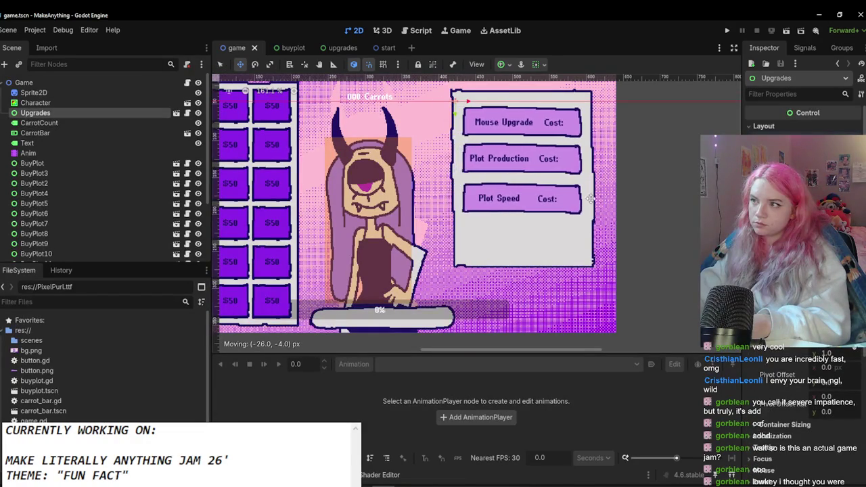
scroll(582, 244, "down", 2)
scroll(342, 169, "up", 1)
left_click(371, 48)
scroll(409, 177, "down", 1)
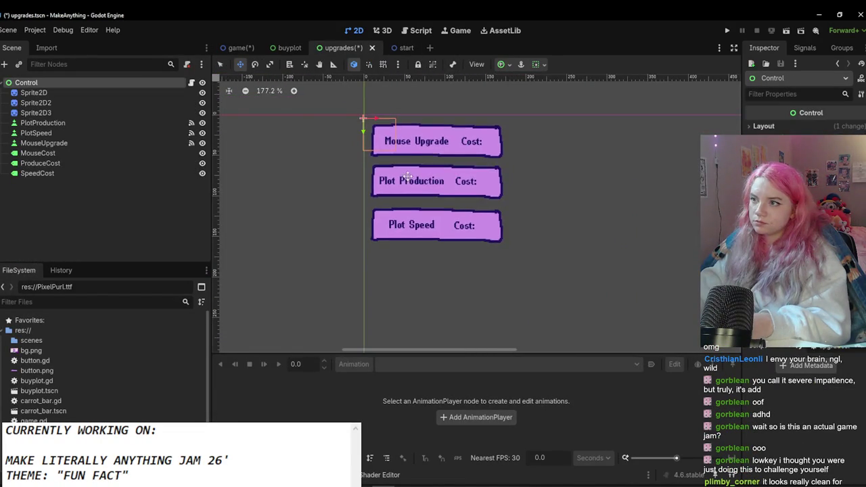
Step: Move the Plot Production sprite, button and ProduceCost label lower together
left_click(145, 103)
left_click(53, 163, "ctrl")
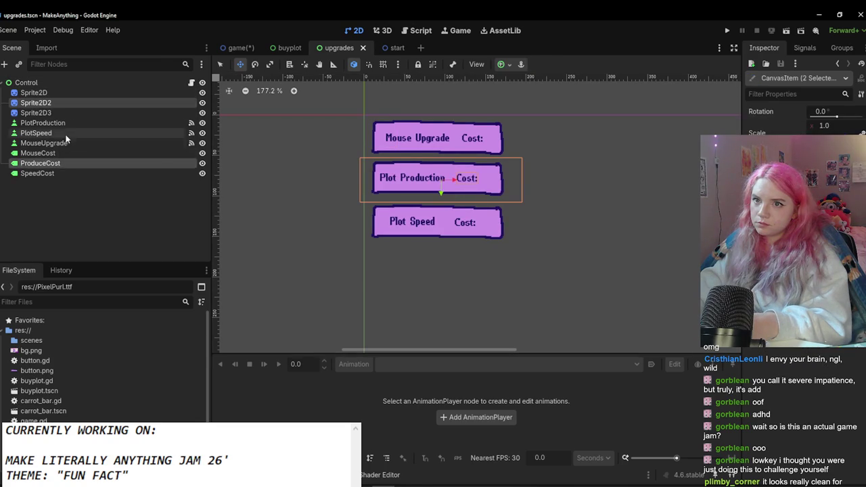
left_click(71, 123, "ctrl")
mouse_move(370, 188)
left_mouse_down()
mouse_move(370, 214)
mouse_move(408, 234)
mouse_move(407, 263)
left_mouse_up()
Step: Select SpeedCost, PlotSpeed and Sprite2D3 together, then reselect the Plot Production button
left_click(91, 173)
left_click(73, 133, "ctrl")
left_click(38, 112, "ctrl")
scroll(284, 235, "down", 2)
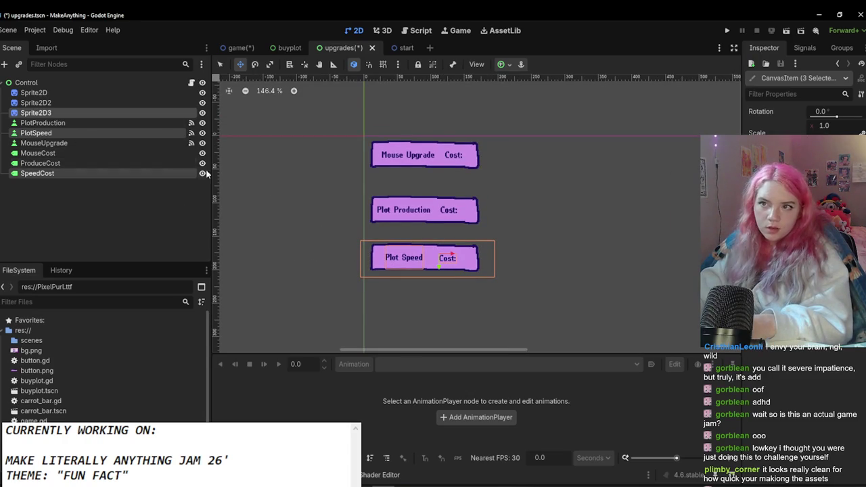
scroll(461, 212, "down", 2)
scroll(465, 212, "up", 4)
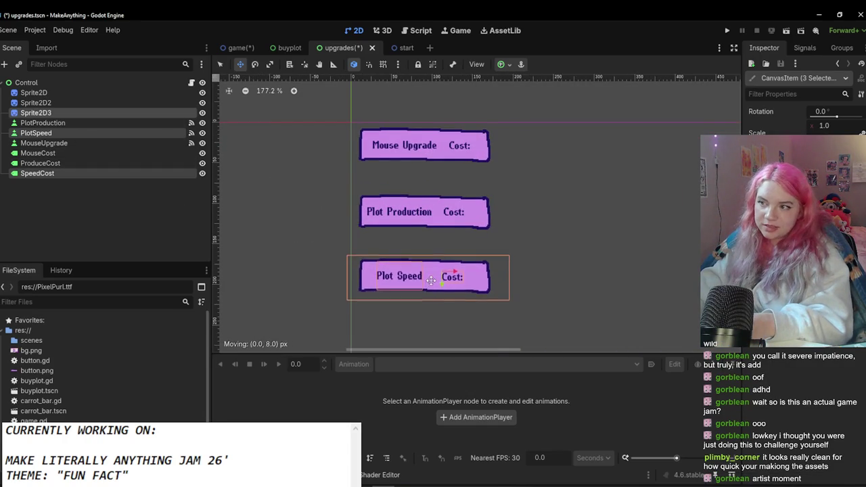
scroll(332, 214, "up", 1)
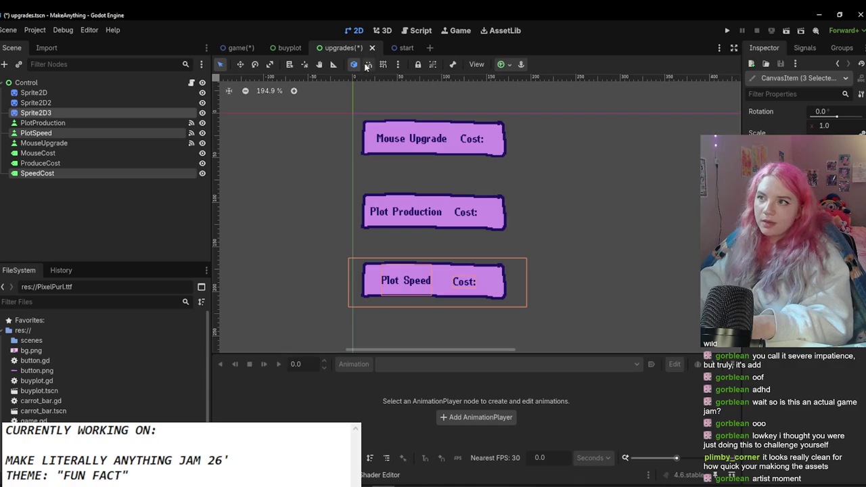
left_click(84, 122)
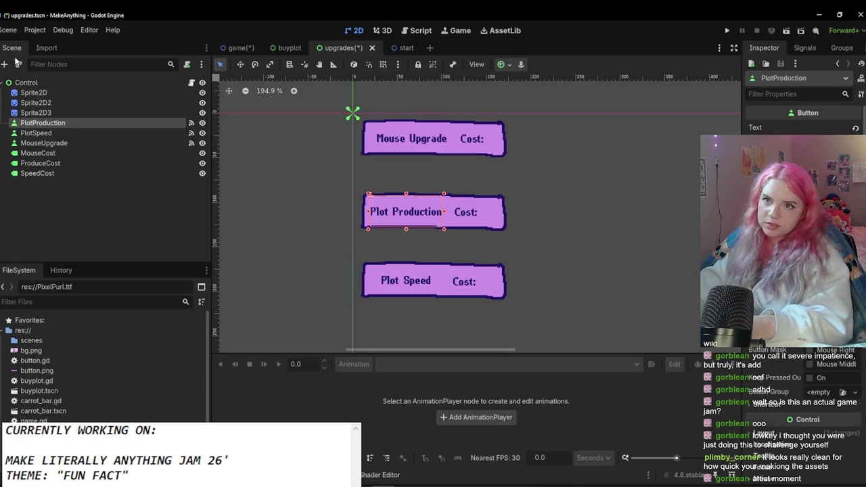
Step: Paste a copy of a Cost label under Mouse Upgrade, rename it Text, and enter the Mouse description
left_click(5, 65)
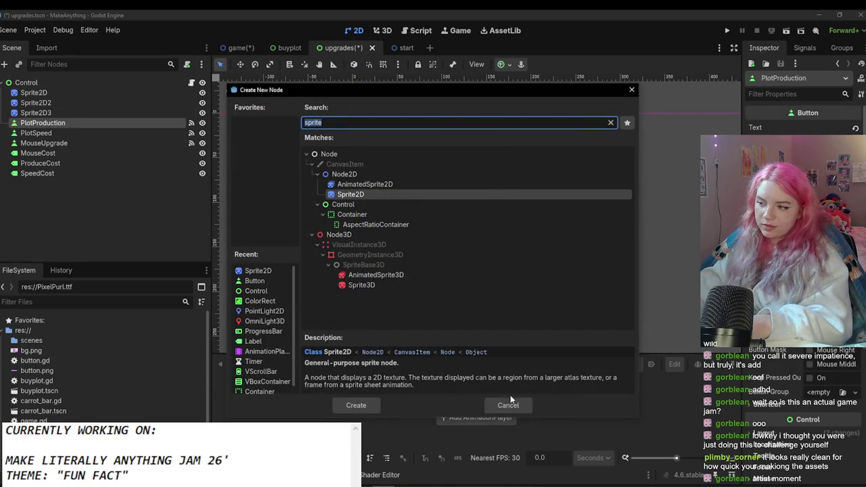
left_click(501, 405)
left_click(459, 211)
key("ctrl+v")
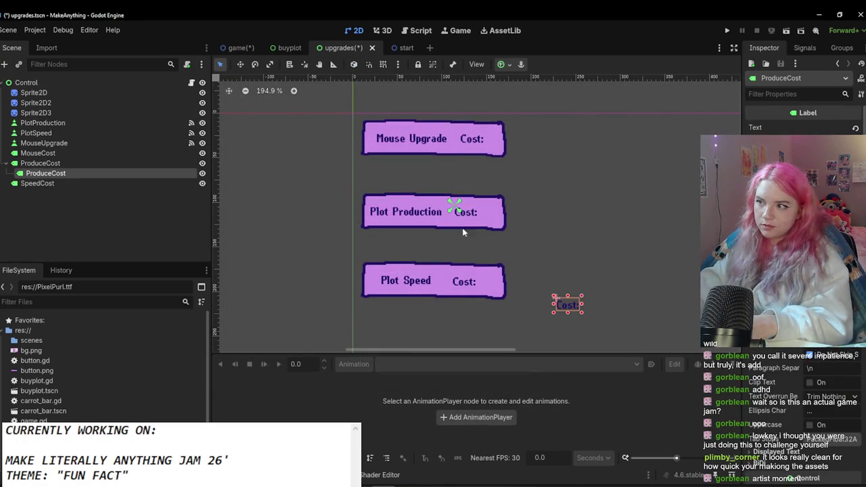
left_click_drag(578, 318, 391, 187)
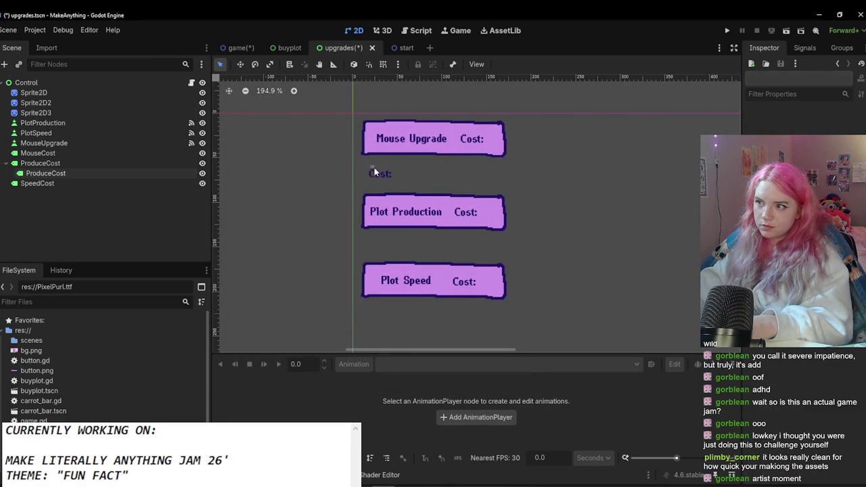
double_click(101, 175)
type("Text")
key("Return")
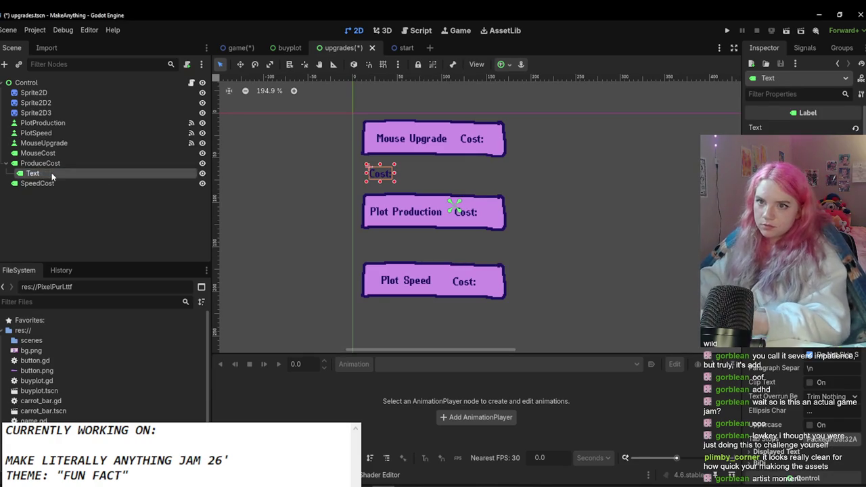
left_click_drag(49, 163, 50, 161)
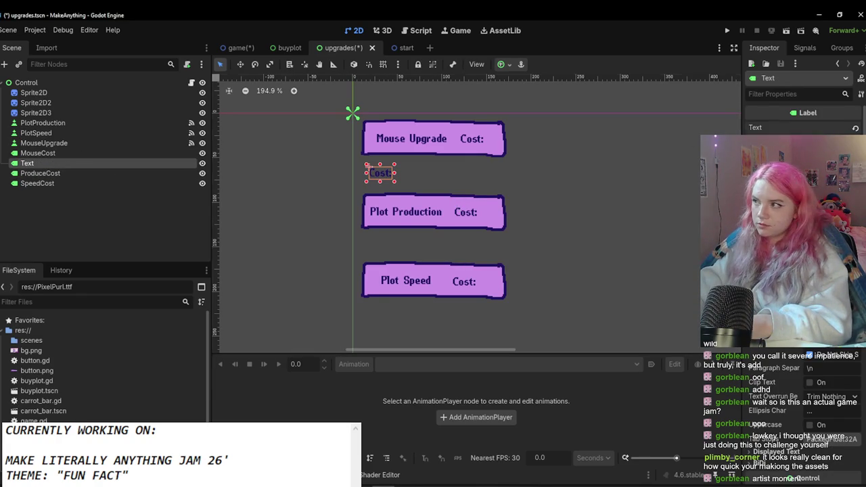
type("Mouse adds more carrots.")
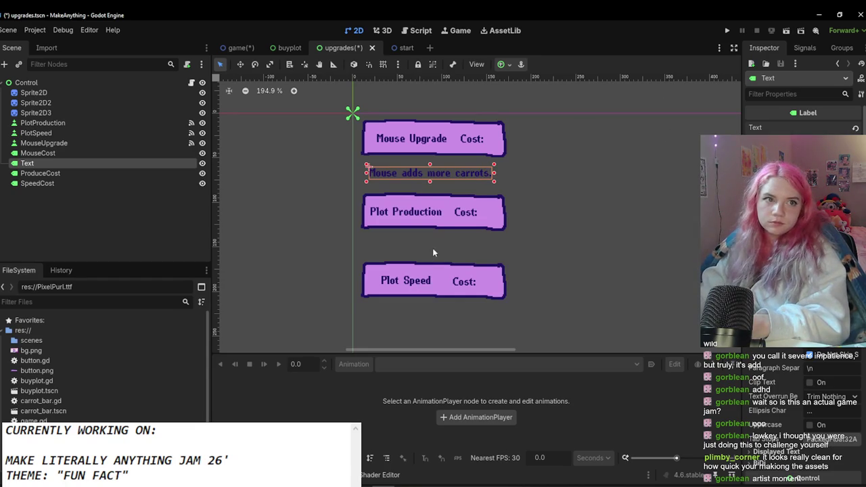
left_click(434, 277)
Step: Add a 'Plots produce more carrots.' description label below Plot Production
scroll(434, 277, "up", 4)
scroll(433, 277, "down", 3)
left_click_drag(428, 165, 413, 158)
key("ctrl+v")
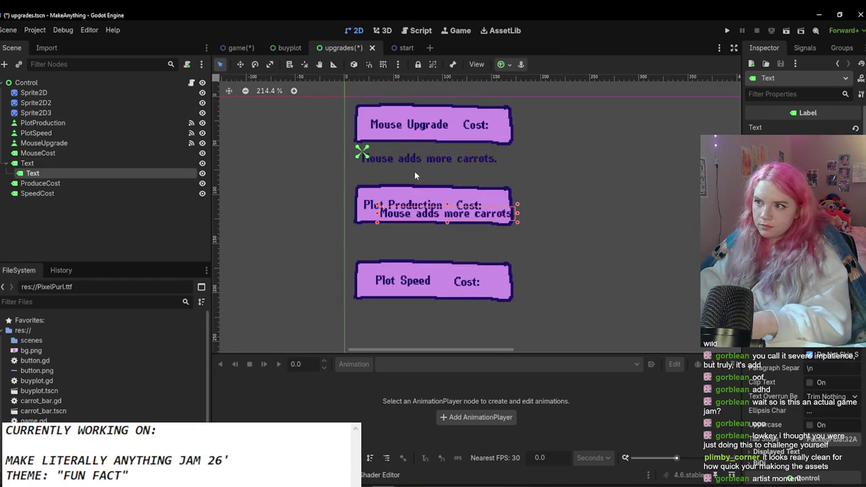
mouse_move(400, 218)
left_mouse_down()
mouse_move(377, 234)
mouse_move(391, 238)
mouse_move(367, 241)
left_mouse_up()
type("Plots produce m")
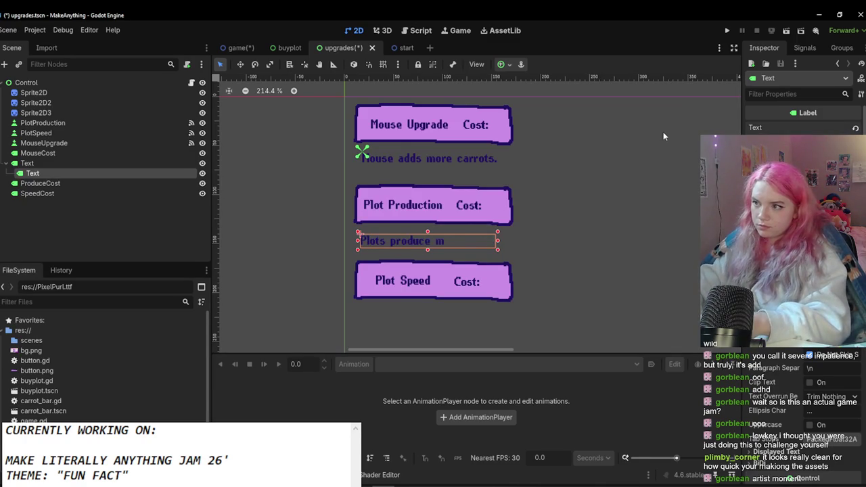
type("ore carrots.")
left_click(549, 245)
left_click(433, 238)
key("ctrl+d")
key("ctrl+z")
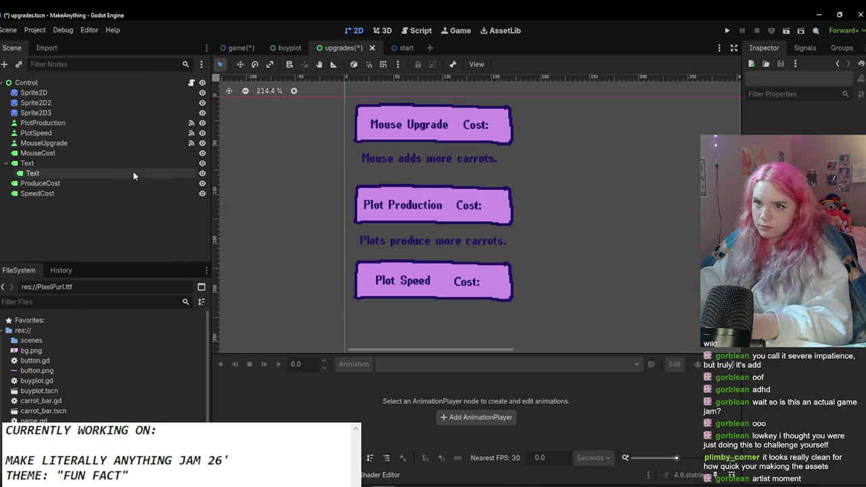
left_click(128, 175)
left_click_drag(127, 162, 131, 176)
Step: Duplicate the description below Plot Speed and change it to 'Plots produce carrots faster.'
key("ctrl+d")
left_click_drag(396, 159, 396, 319)
left_click(840, 133)
key("ctrl+a")
key("BackSpace")
type("Plots produce carrots fas")
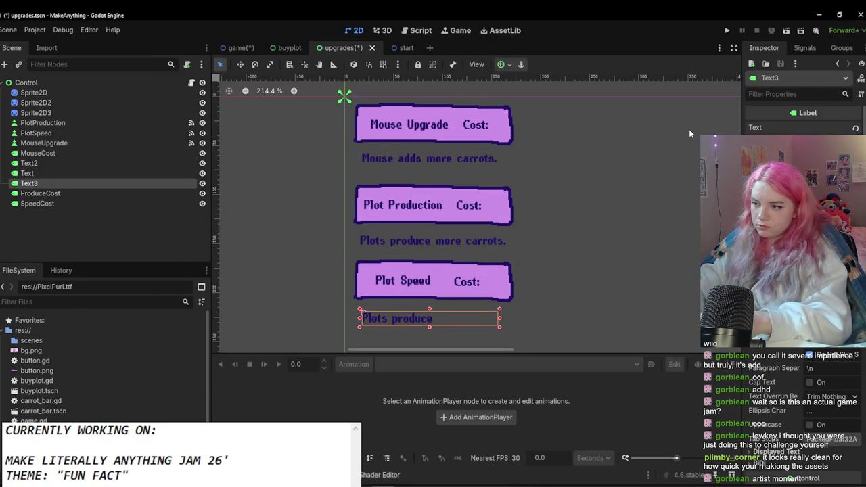
type("t")
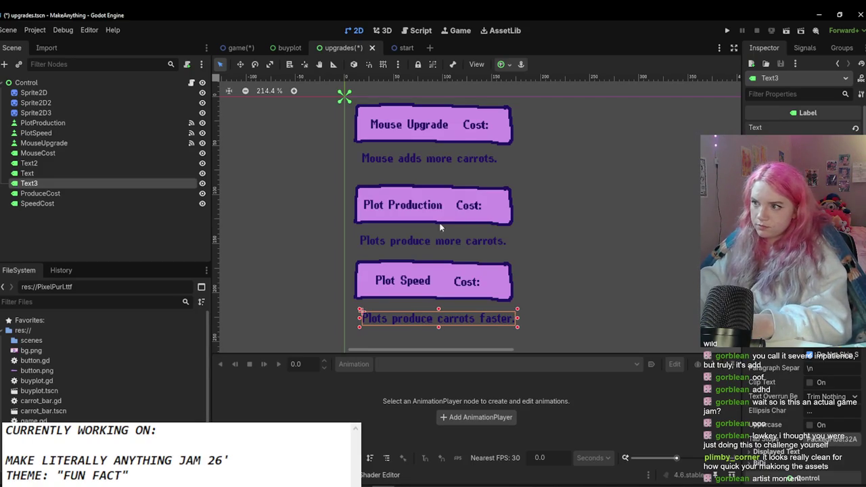
left_click(575, 172)
Step: Move the Plot Production group and its description up to tighten the spacing
left_click(389, 277)
left_click(464, 278, "shift")
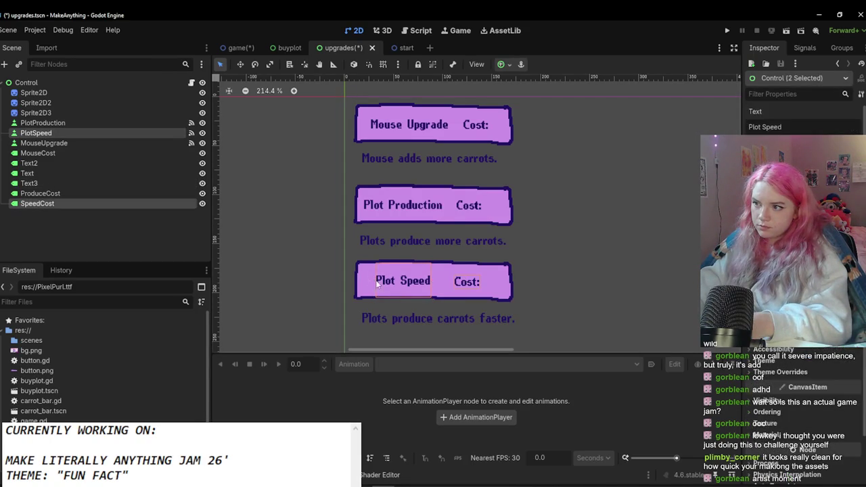
left_click(379, 282, "shift")
left_click_drag(379, 282, 379, 276)
left_click(390, 203)
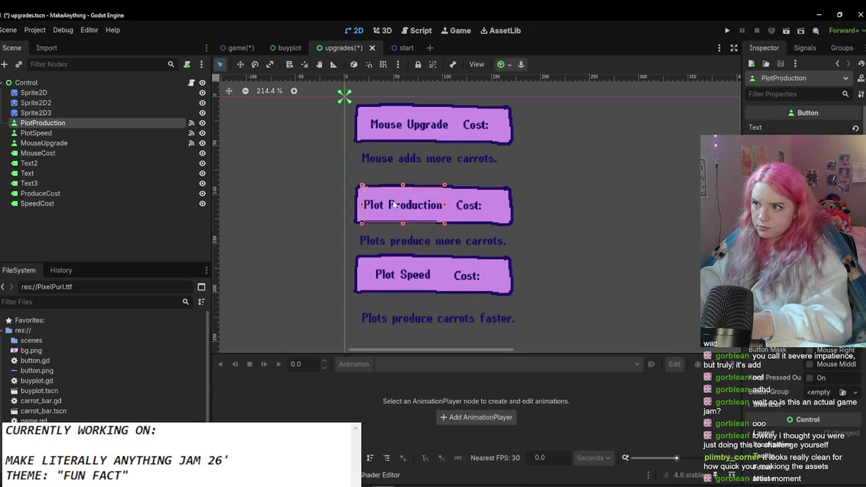
left_click(485, 209, "shift")
left_click(497, 211, "shift")
left_click_drag(497, 210, 497, 194)
left_click(420, 243)
left_click_drag(420, 244, 420, 234)
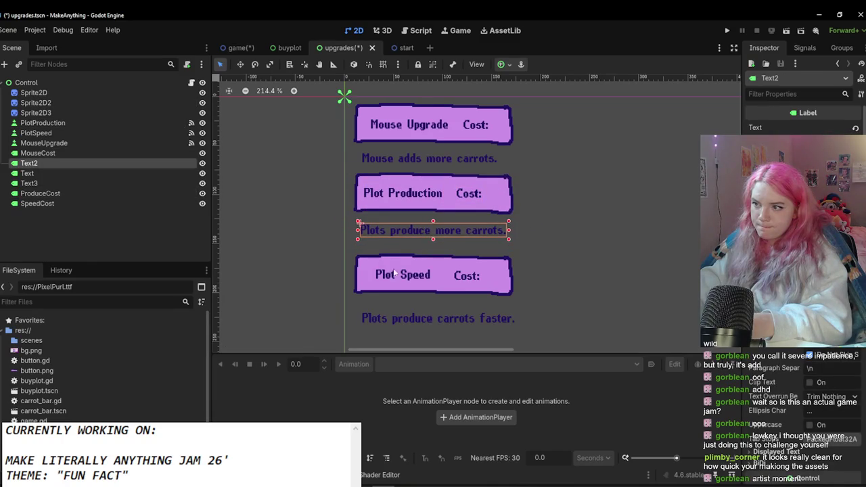
Step: Move the Plot Speed group and its description up about 13 px, then save the scene
left_click(401, 273)
left_click(471, 277, "shift")
left_click(392, 274, "shift")
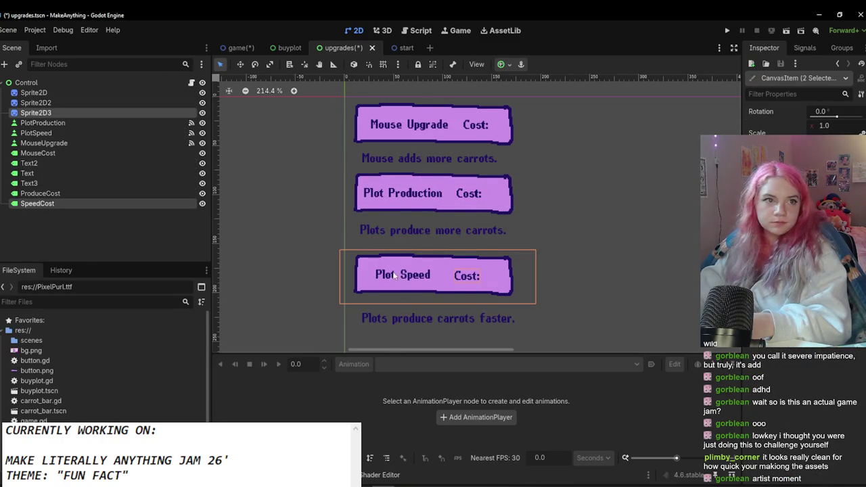
left_click(412, 285, "shift")
left_click_drag(423, 283, 423, 274)
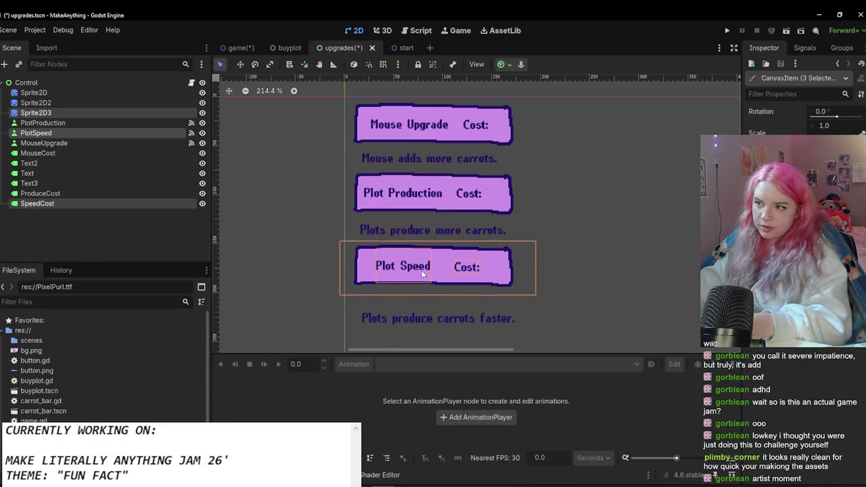
left_click_drag(401, 324, 397, 298)
key("ctrl+s")
left_click(237, 47)
Step: Zoom around the game layout and select the 000 Carrots counter label to edit its font colour
scroll(535, 233, "down", 2)
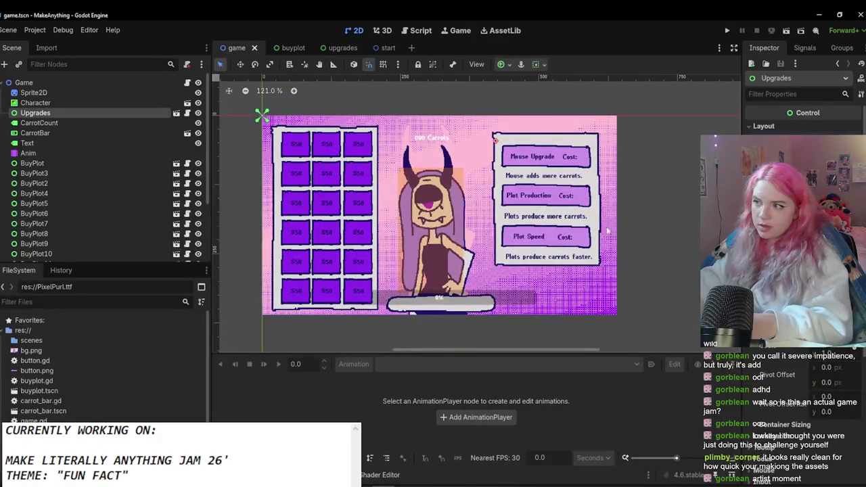
scroll(540, 226, "up", 2)
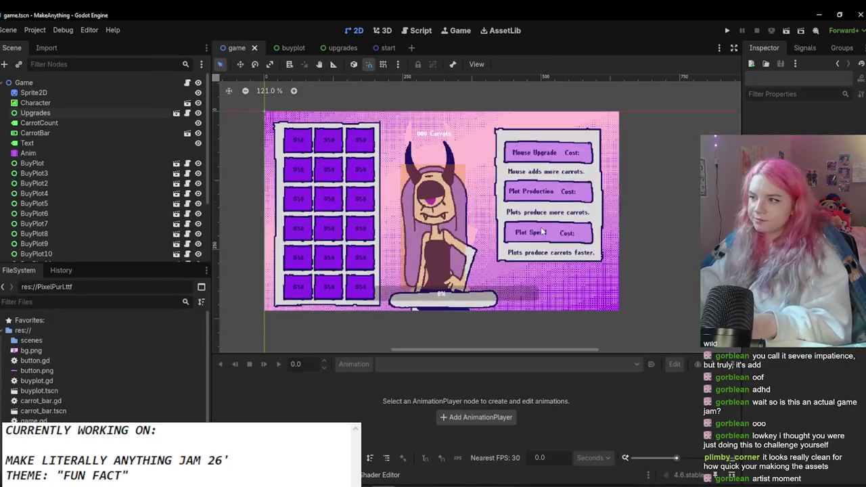
scroll(501, 230, "down", 1)
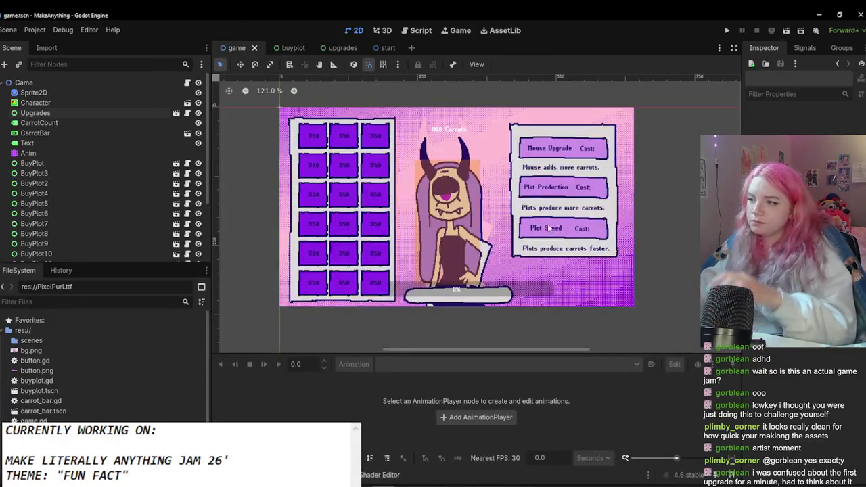
scroll(477, 232, "up", 2)
scroll(472, 231, "down", 1)
left_click(464, 120)
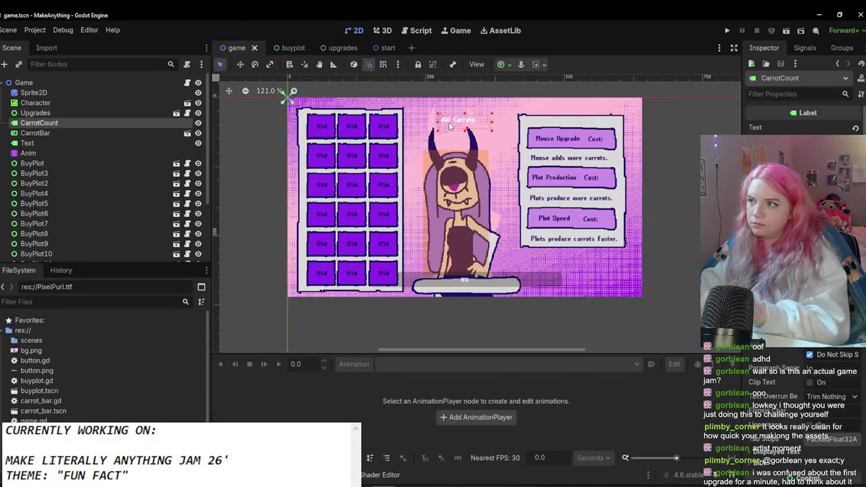
scroll(806, 406, "up", 1)
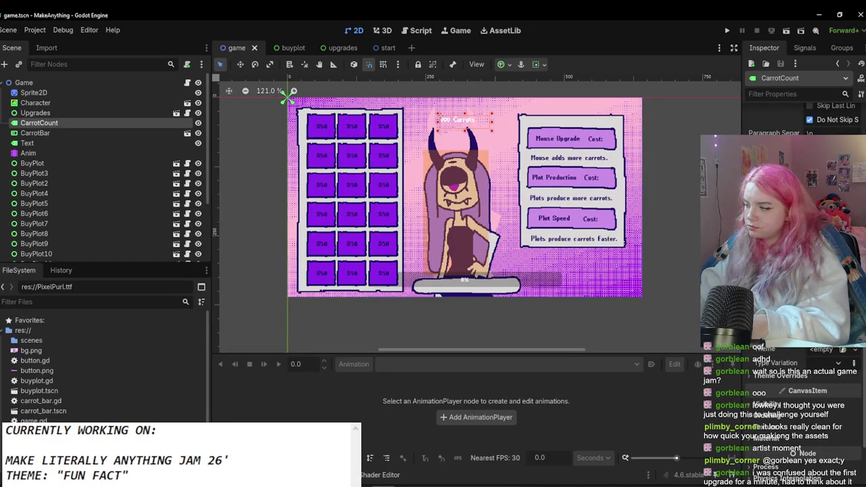
scroll(806, 413, "down", 1)
scroll(805, 406, "down", 1)
scroll(805, 406, "up", 2)
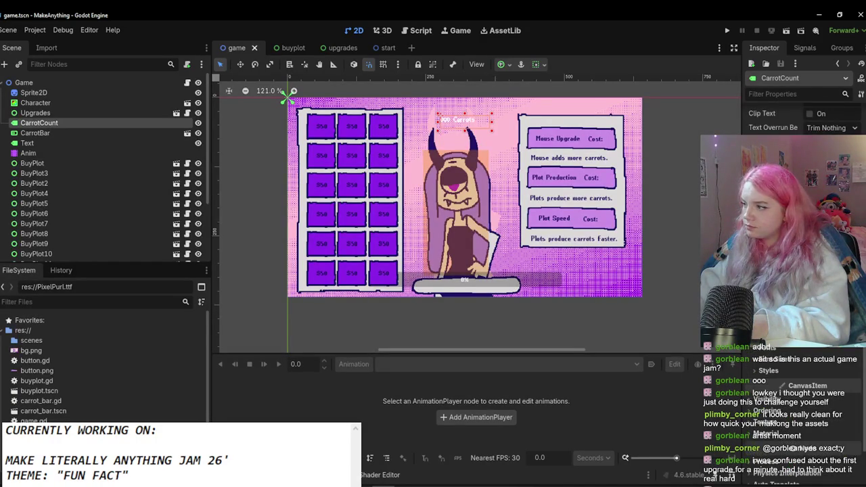
scroll(806, 407, "up", 1)
left_click(833, 352)
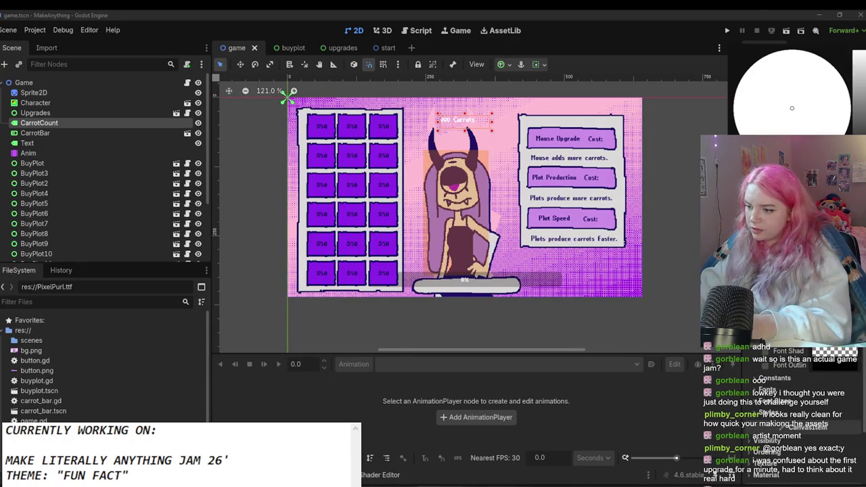
Step: Copy a palette colour's hex value from Aseprite and apply it as the counter's font colour
key("alt+Tab")
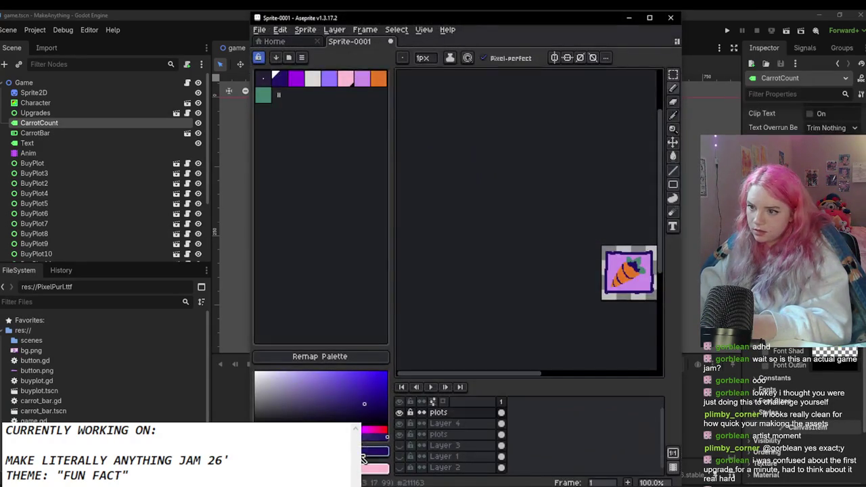
left_click(375, 451)
left_click(388, 374)
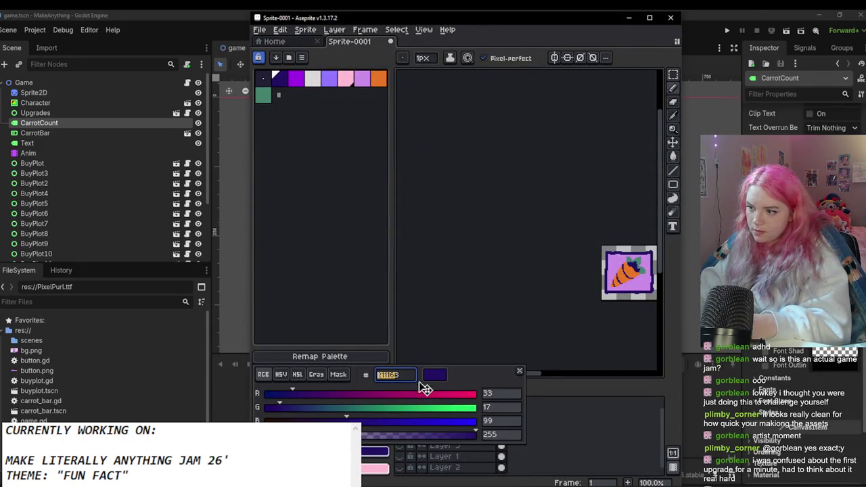
key("ctrl+c")
key("alt+Tab")
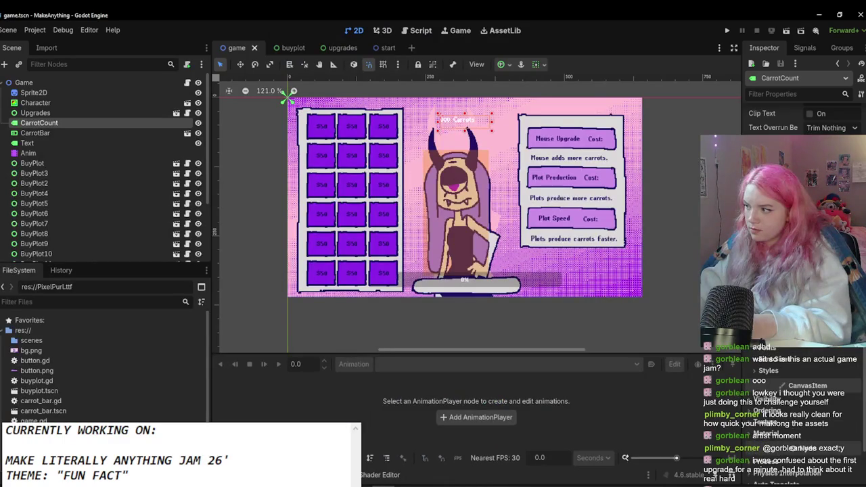
key("ctrl+v")
key("Return")
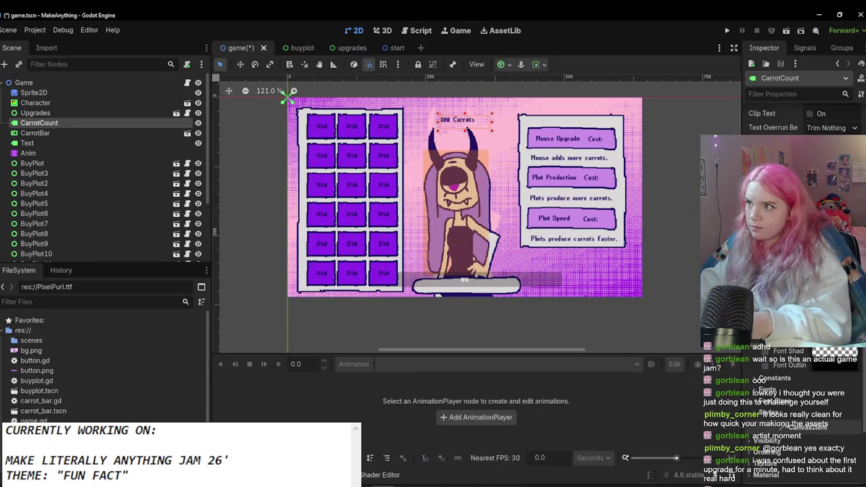
Step: Set the counter's font size to 32 and deselect it
scroll(445, 141, "up", 4)
left_click(775, 354)
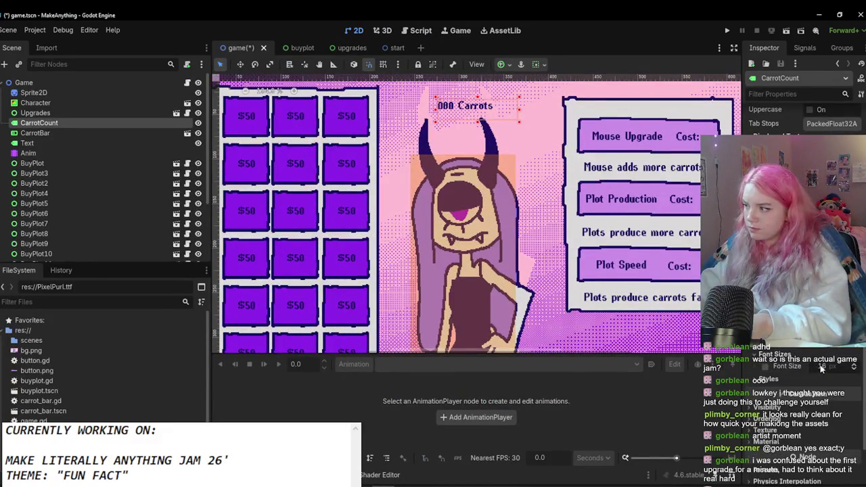
type("32")
key("Return")
scroll(449, 111, "down", 3)
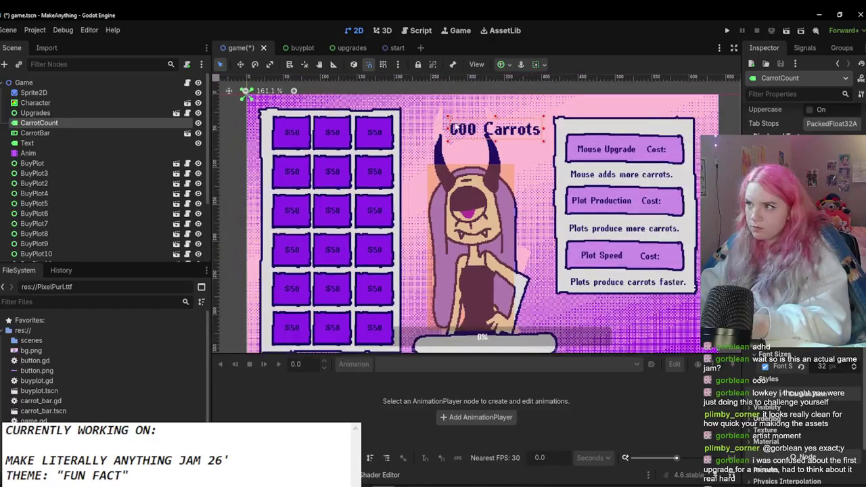
scroll(449, 115, "down", 5)
left_click(296, 197)
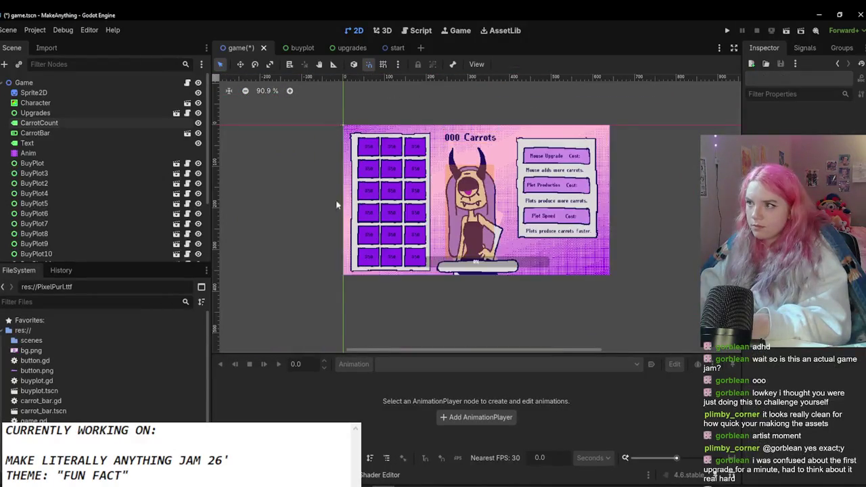
Step: Move the carrot progress bar lower, narrow it from the right, and recentre it
key("ctrl+s")
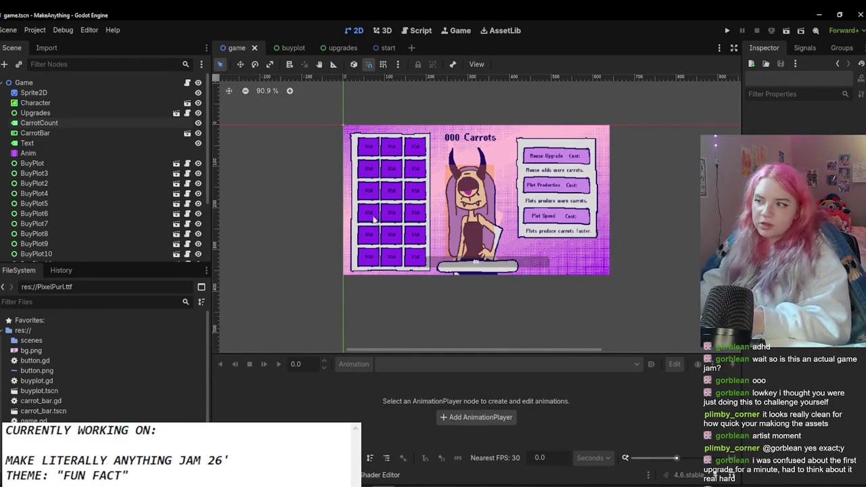
scroll(438, 231, "up", 3)
scroll(486, 210, "down", 1)
scroll(487, 258, "up", 2)
left_click(440, 249)
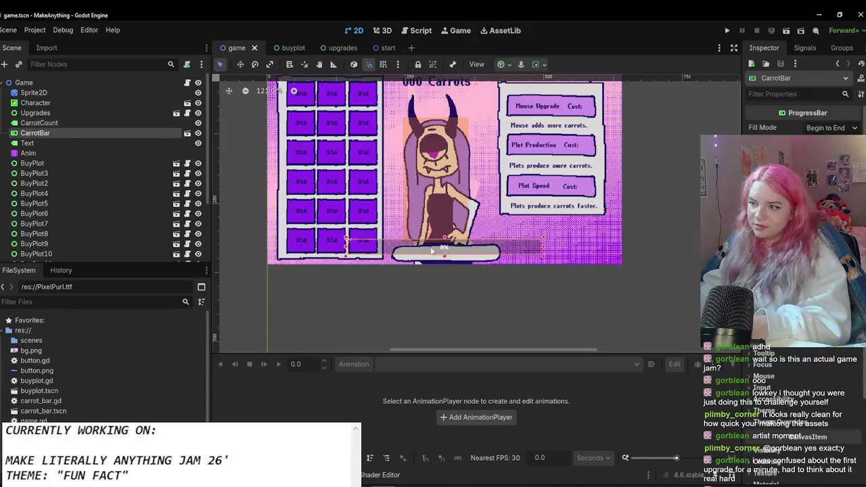
mouse_move(404, 245)
left_mouse_down()
mouse_move(456, 256)
mouse_move(448, 261)
mouse_move(479, 253)
left_mouse_up()
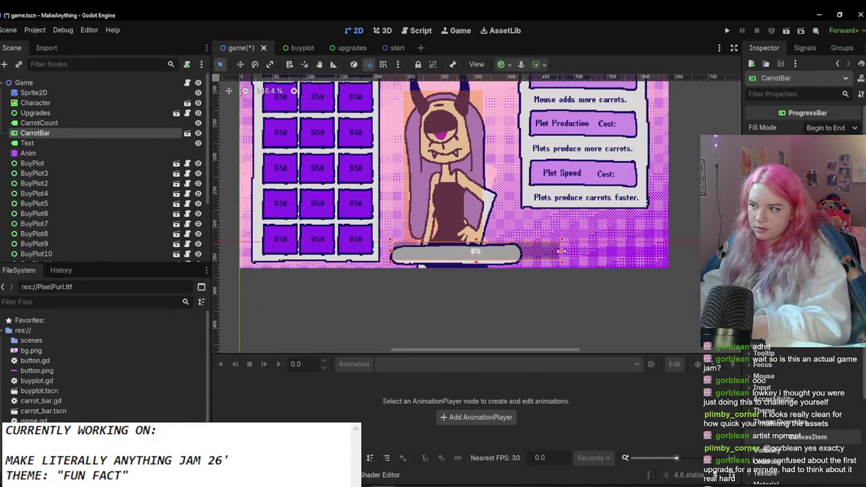
left_click_drag(563, 254, 520, 255)
left_click_drag(457, 258, 458, 262)
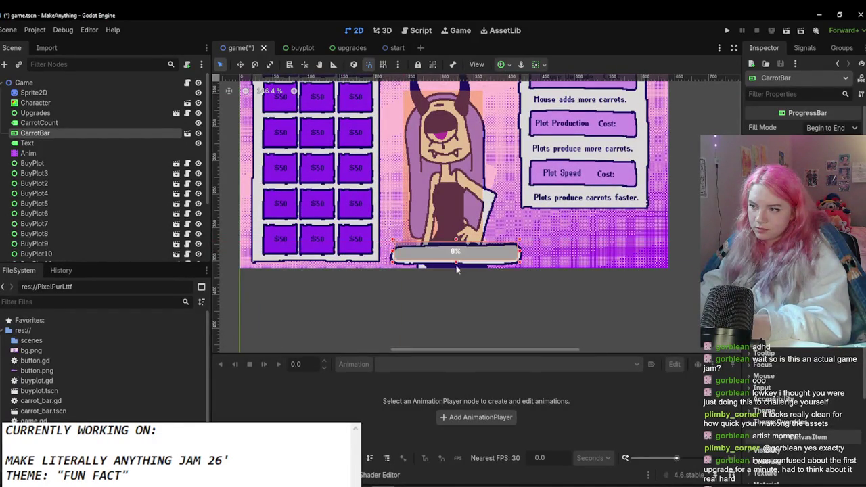
Step: Check the bar's placement under the character and save the game scene
scroll(441, 260, "up", 3)
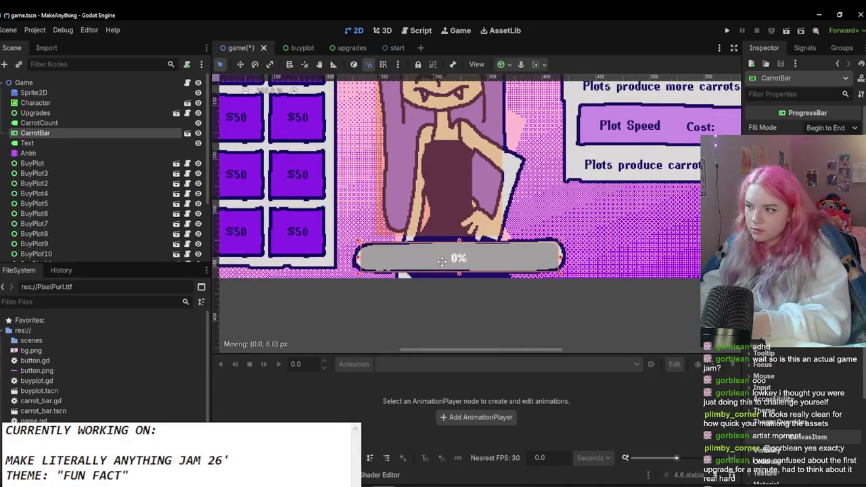
left_click(437, 296)
scroll(445, 299, "down", 2)
scroll(445, 298, "up", 1)
left_click(398, 262)
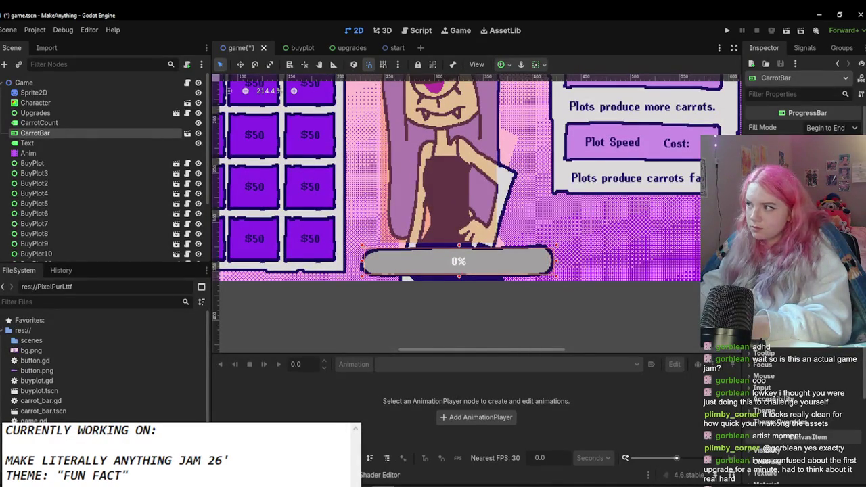
key("ctrl+s")
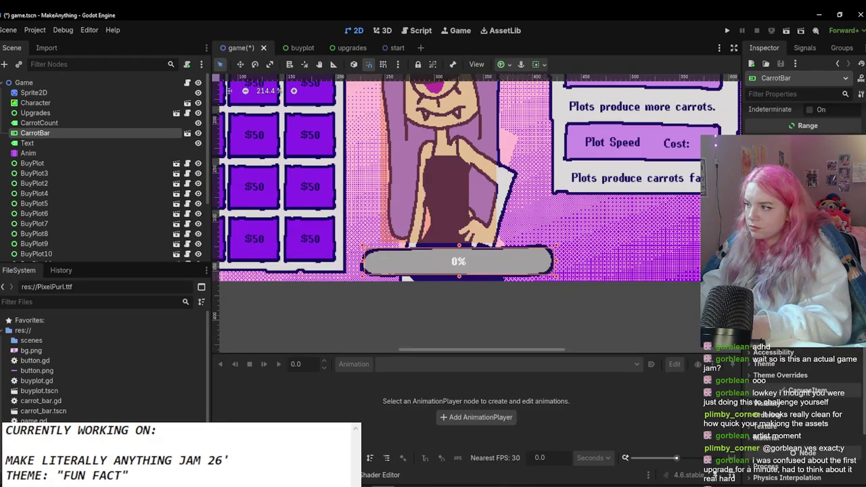
scroll(806, 270, "down", 3)
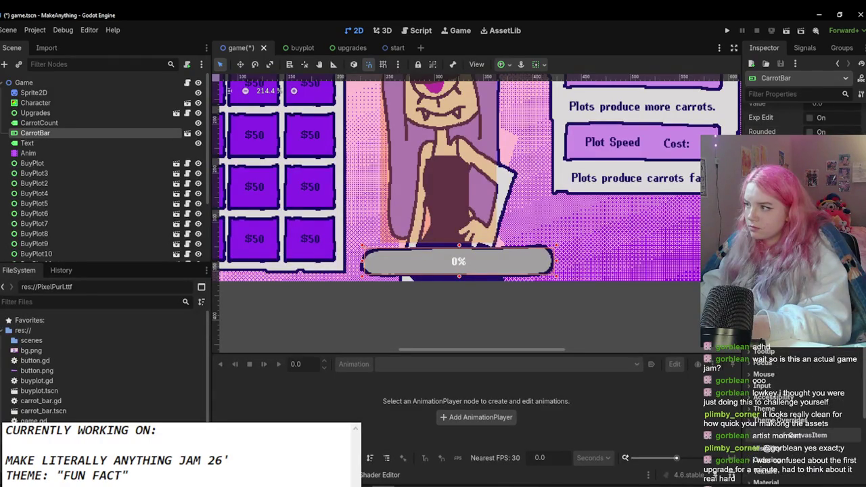
scroll(806, 271, "down", 3)
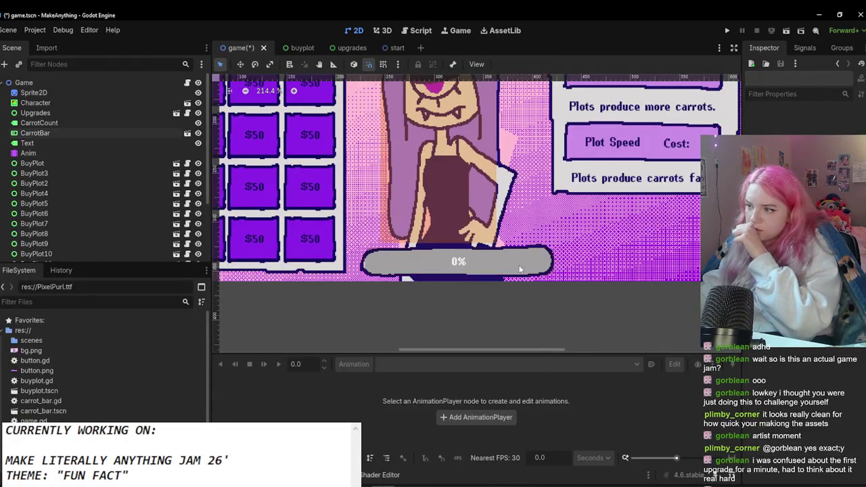
left_click(769, 371)
Step: Expand the bar's background style, briefly try a texture style, then revert to the flat style
left_click(826, 386)
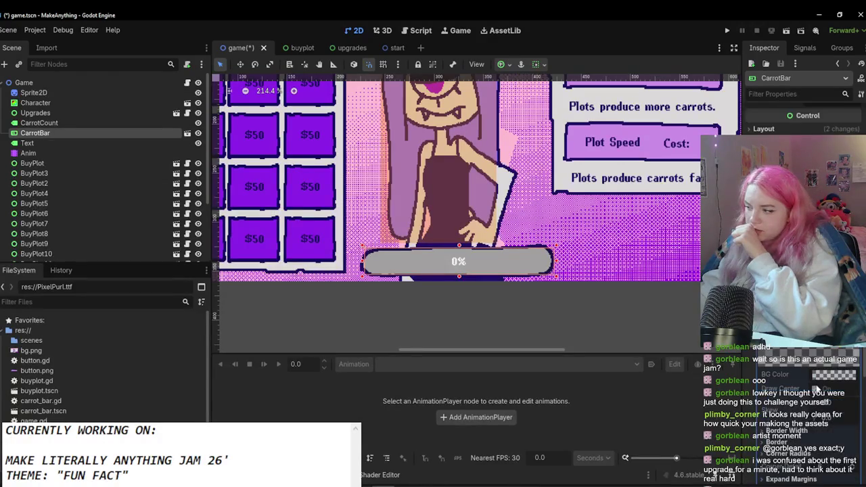
scroll(819, 379, "up", 2)
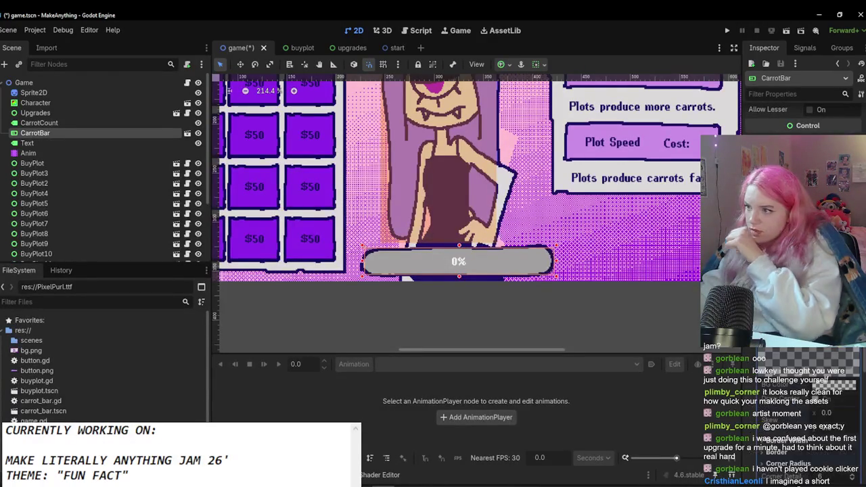
scroll(827, 351, "down", 5)
scroll(827, 352, "down", 2)
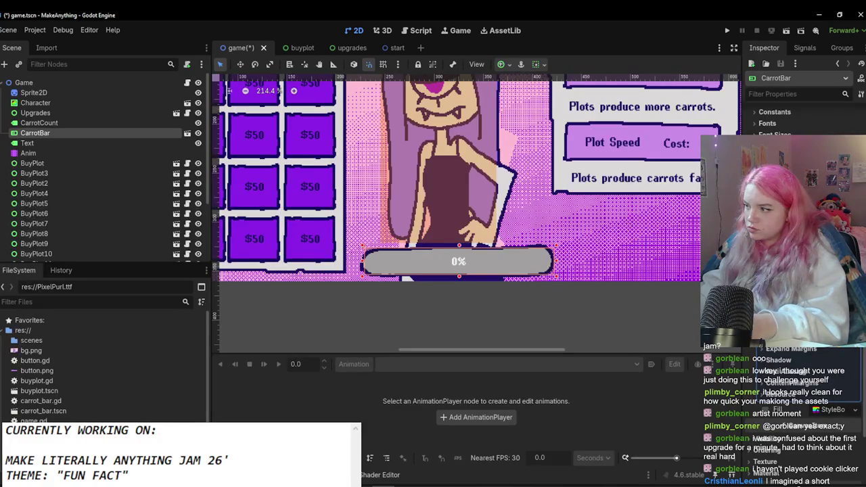
scroll(827, 351, "up", 2)
key("ctrl+v")
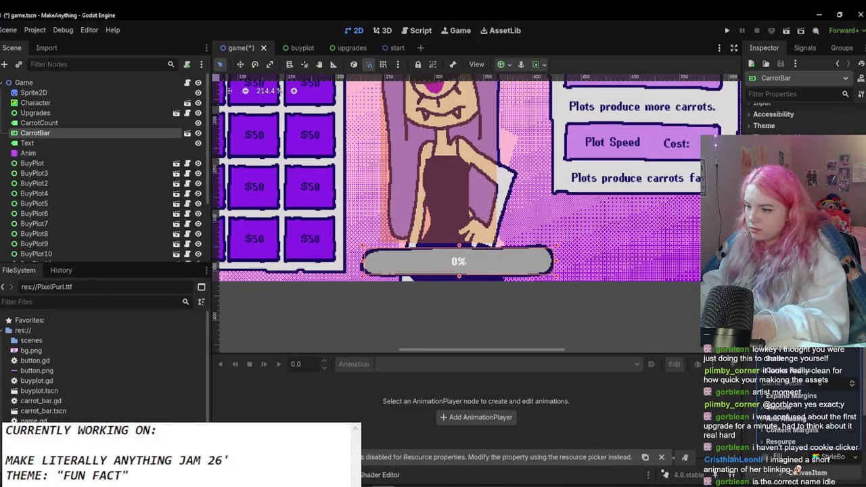
scroll(805, 284, "down", 10)
scroll(805, 407, "up", 3)
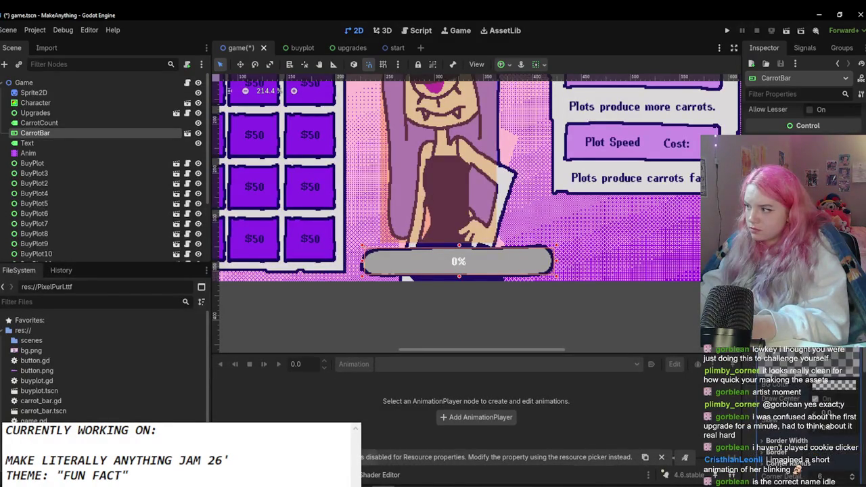
left_click(852, 342)
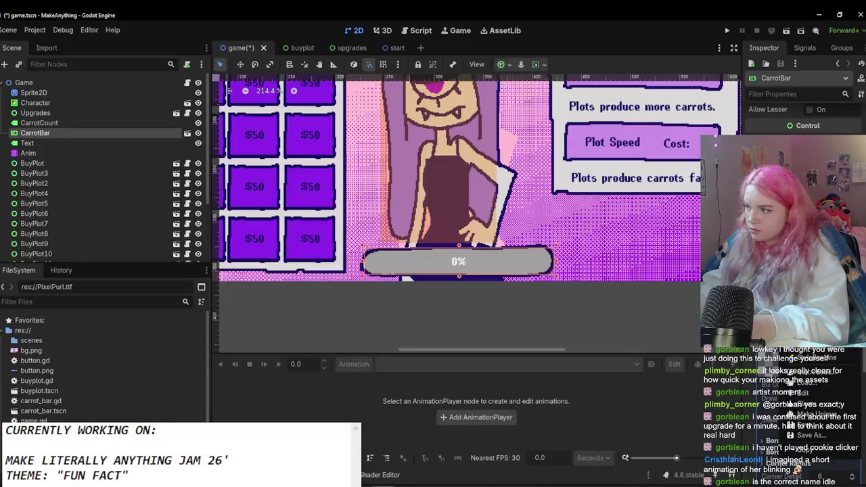
left_click(798, 362)
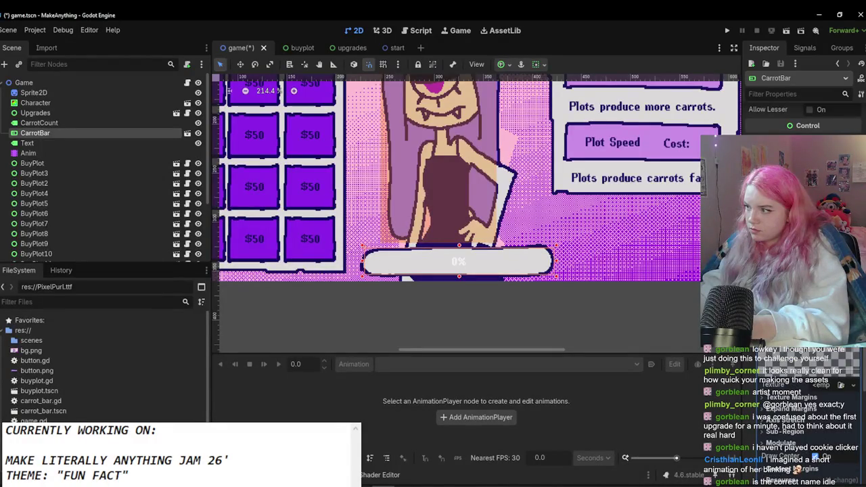
key("ctrl+z")
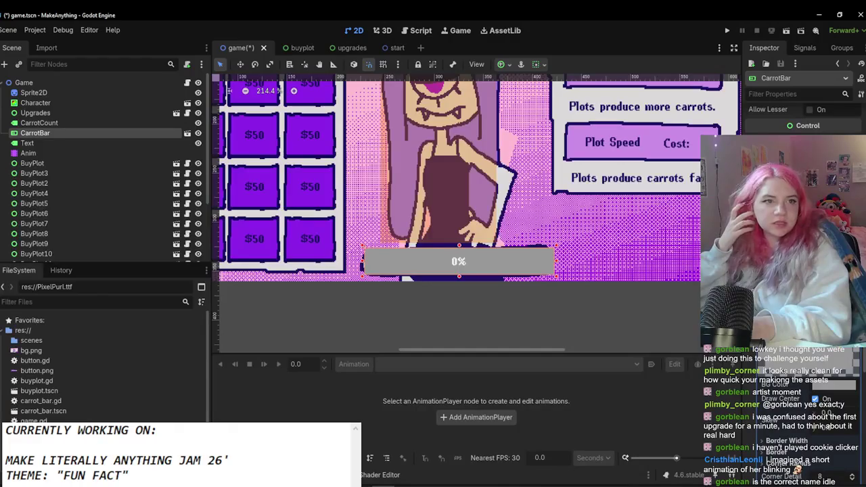
Step: Set the bar's background StyleBoxFlat colour to dark purple
left_click(824, 376)
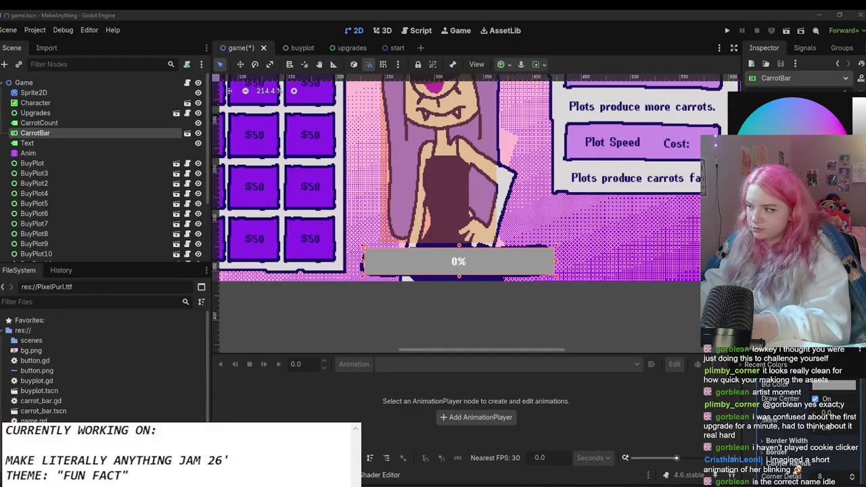
key("Return")
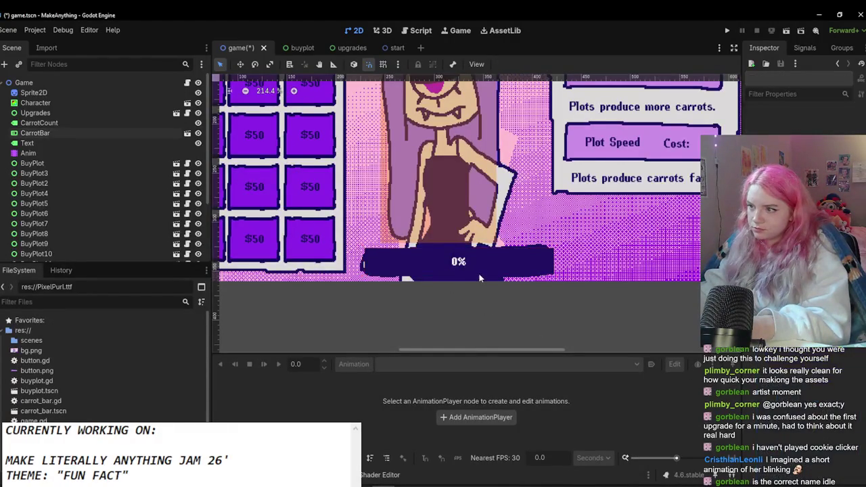
scroll(410, 274, "down", 3)
left_click(427, 298)
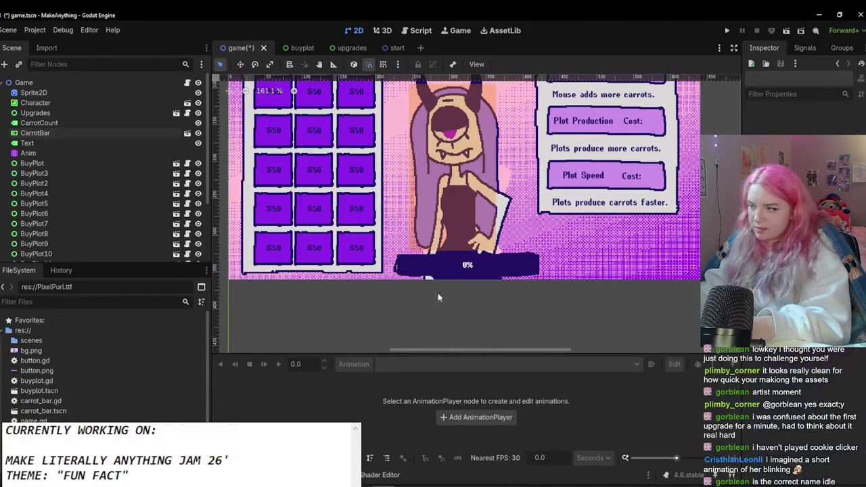
scroll(479, 299, "down", 3)
scroll(446, 299, "up", 3)
left_click(446, 294)
scroll(805, 271, "down", 5)
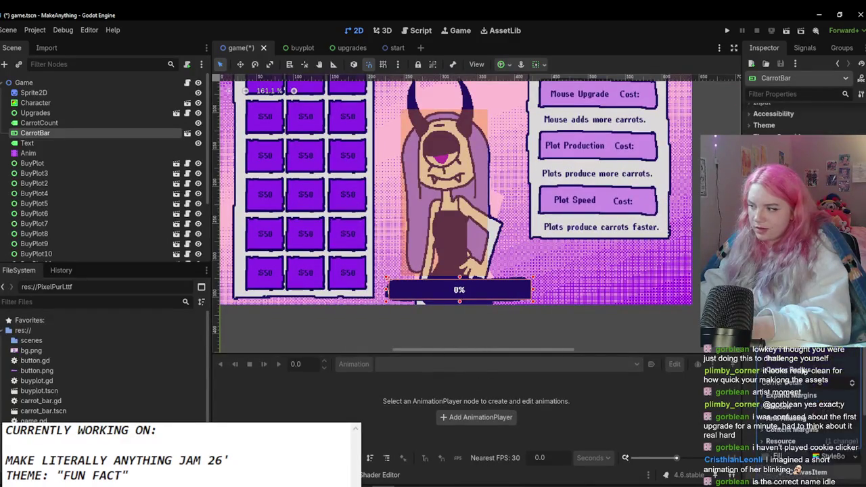
left_click(829, 410)
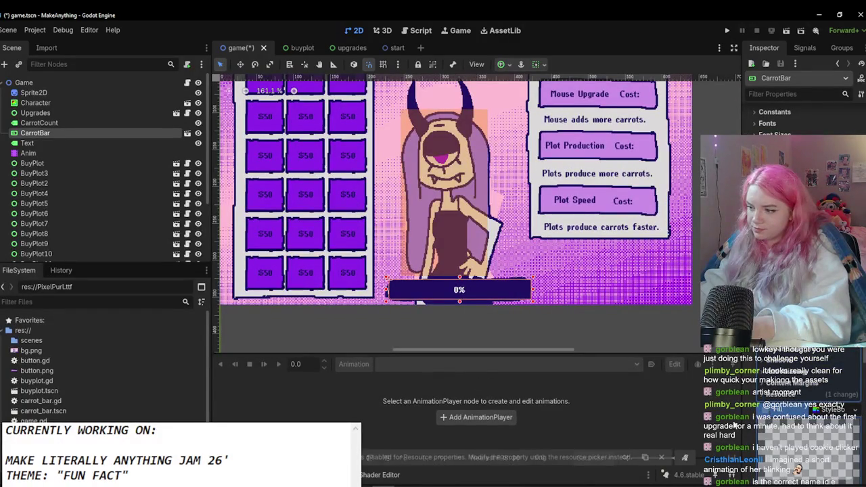
Step: Check the orange colour's values in Aseprite and give the bar's fill a new flat style
key("alt+Tab")
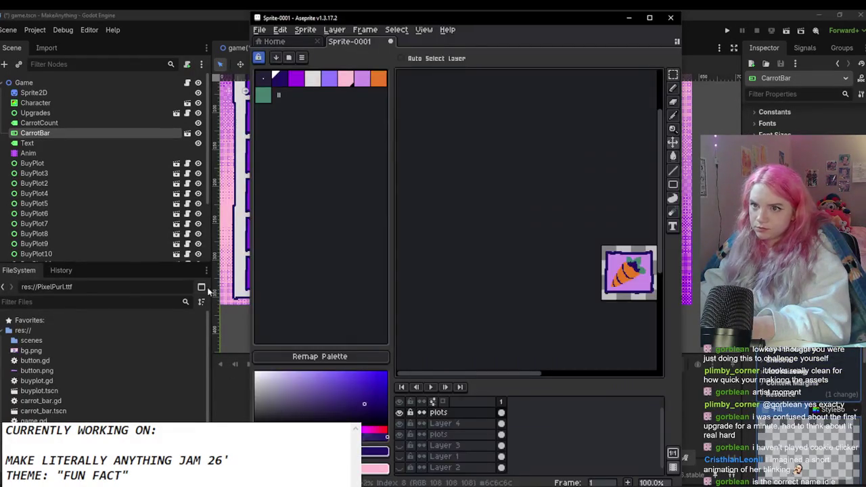
left_click(374, 450)
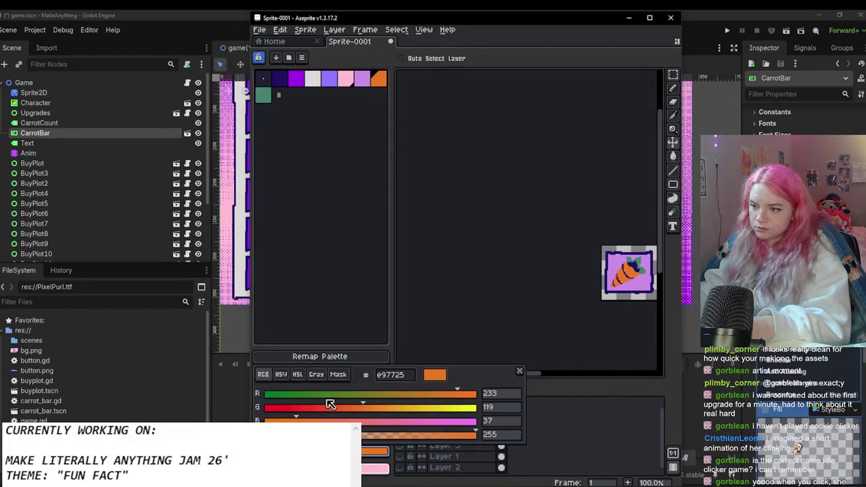
left_click(308, 366)
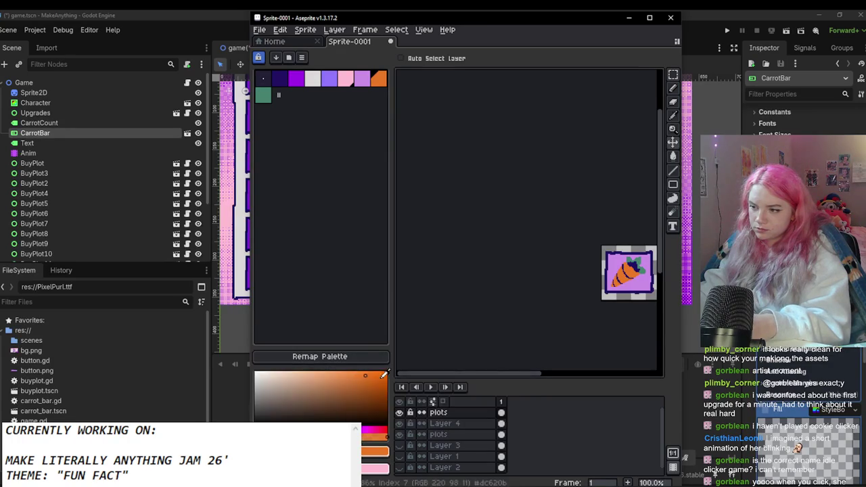
left_click(374, 450)
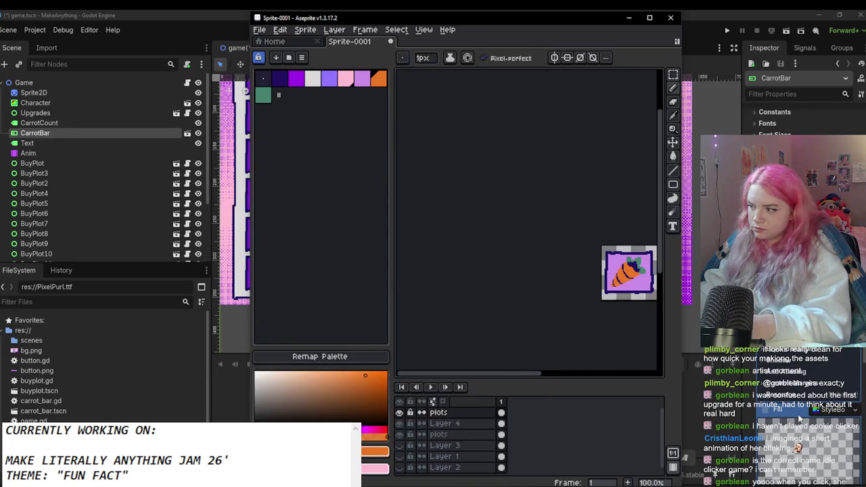
key("alt+Tab")
left_click(821, 411)
left_click(855, 410)
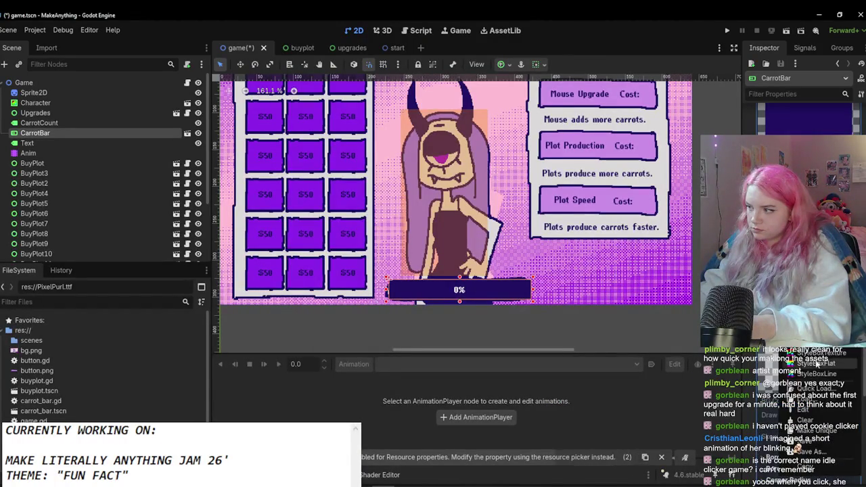
left_click(817, 363)
left_click(826, 357)
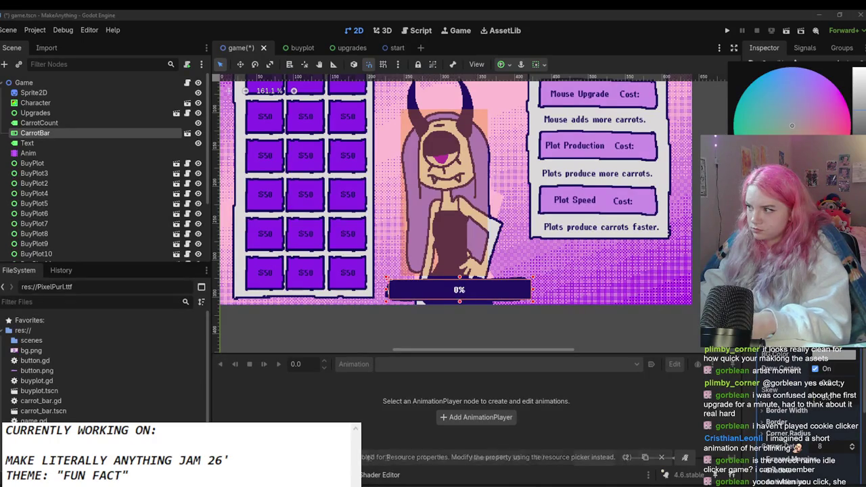
left_click(512, 318)
Step: Inspect the carrot progress bar beneath the character and save game.tscn
scroll(411, 287, "up", 1)
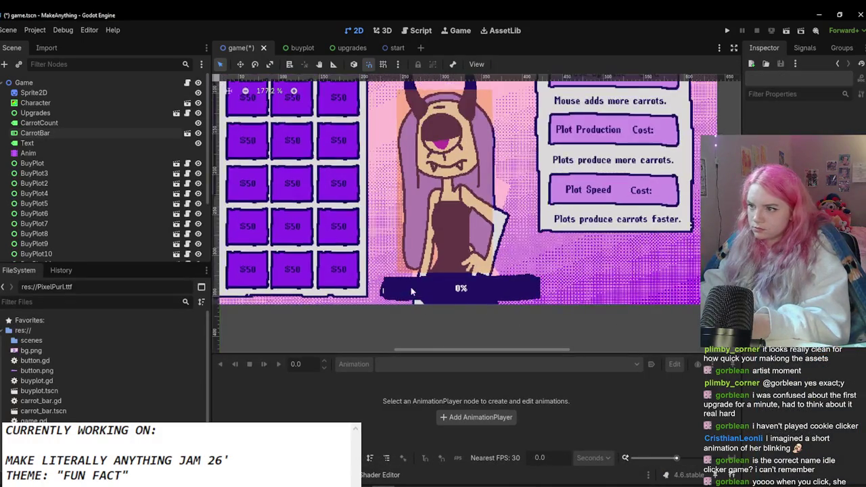
scroll(411, 287, "up", 3)
left_click(477, 271)
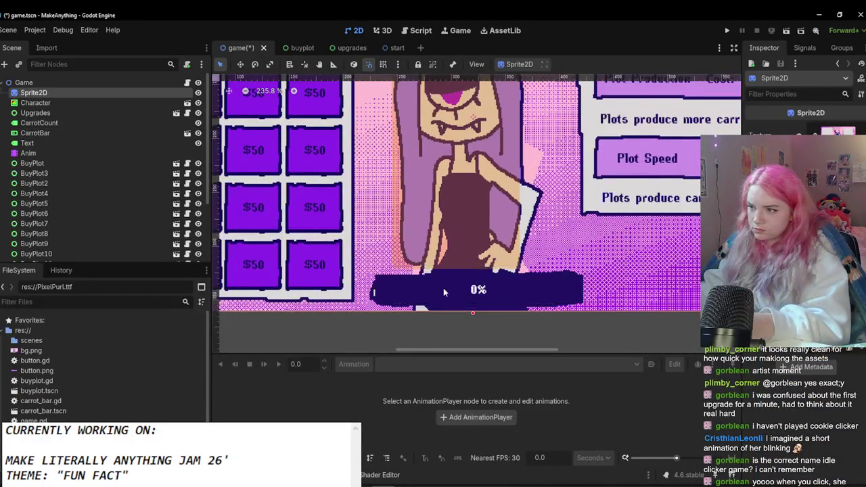
left_click(449, 292)
left_click(407, 299)
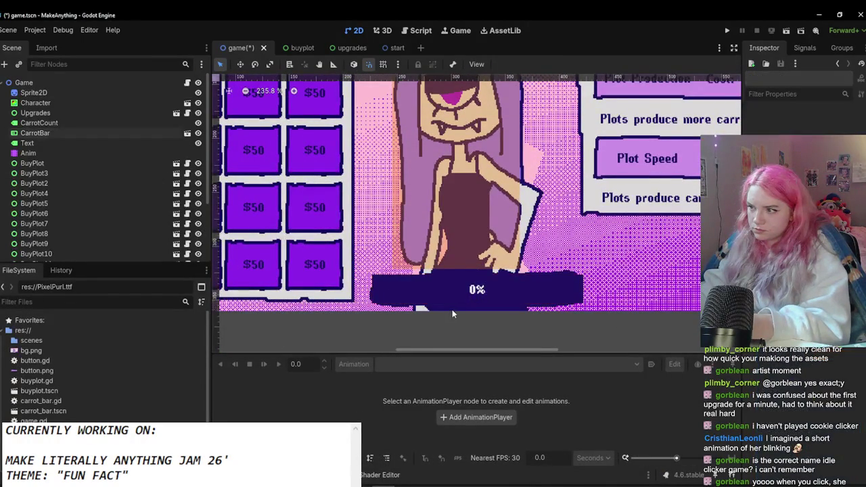
scroll(452, 309, "down", 6)
scroll(482, 306, "up", 4)
scroll(483, 306, "up", 2)
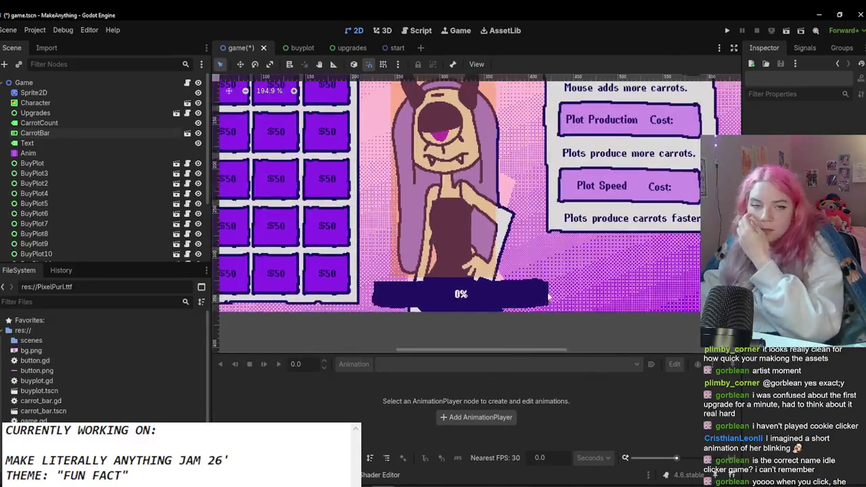
scroll(526, 308, "up", 1)
left_click(531, 294)
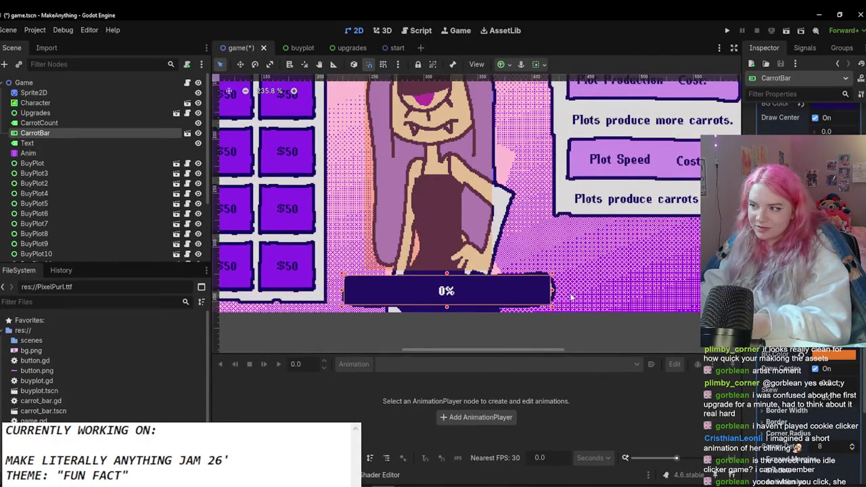
left_click(520, 335)
key("ctrl+s")
scroll(517, 327, "down", 4)
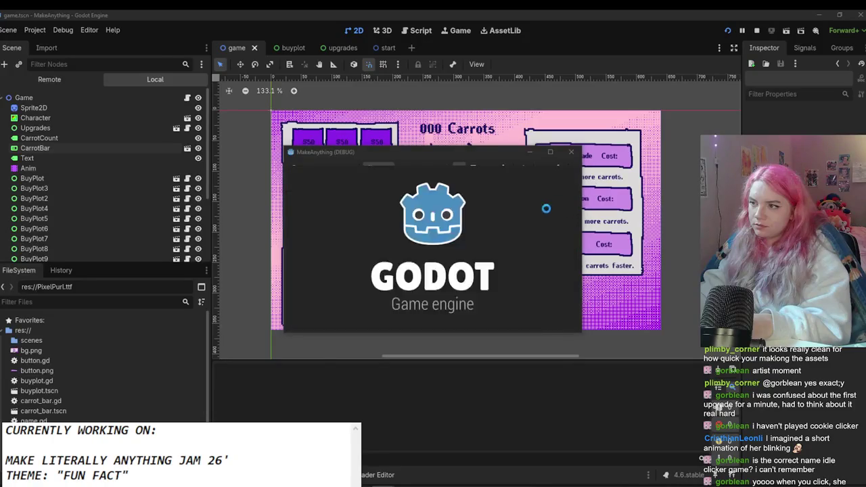
Step: Maximize the game window, start from the title screen, play to 5 carrots, then close it
left_click(551, 153)
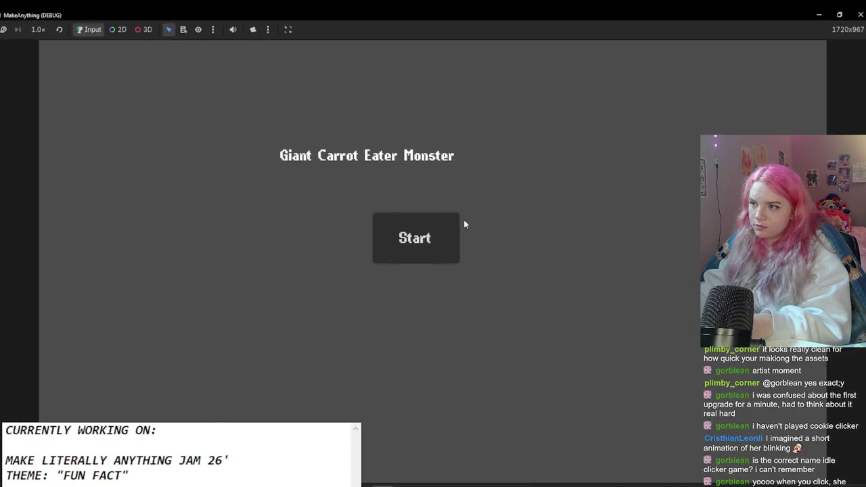
left_click(427, 243)
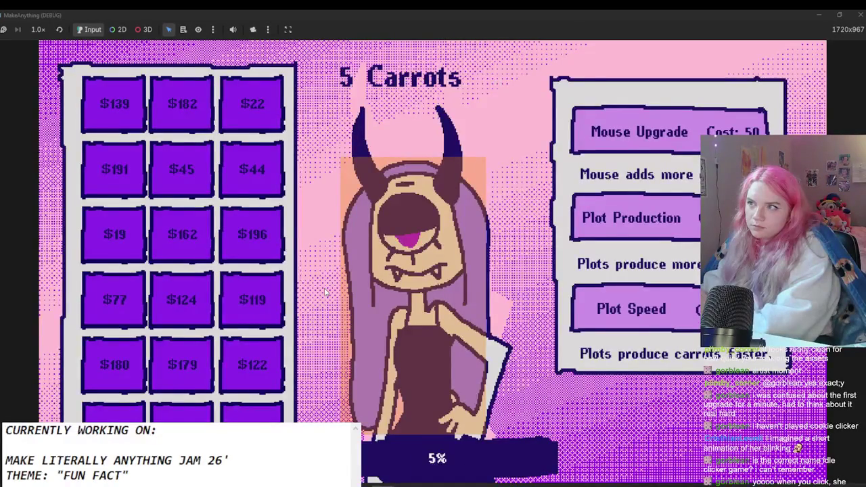
key("alt+F4")
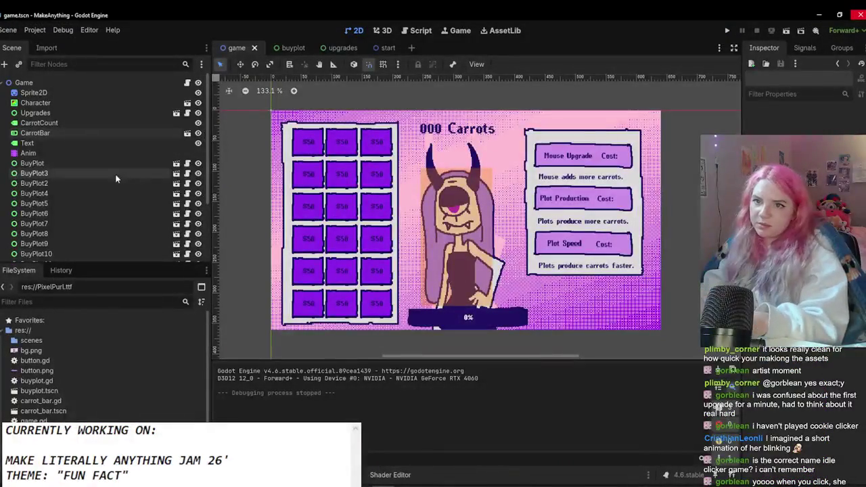
Step: Give the Text label beside the carrot count the dark navy #211163 font colour from Aseprite's palette
left_click_drag(458, 129, 461, 130)
key("ctrl+z")
left_click(122, 136)
left_click(133, 143)
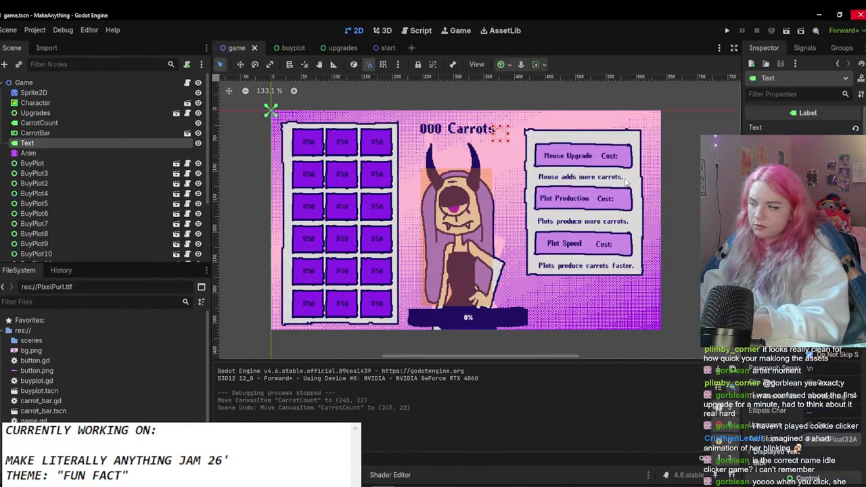
scroll(799, 271, "down", 10)
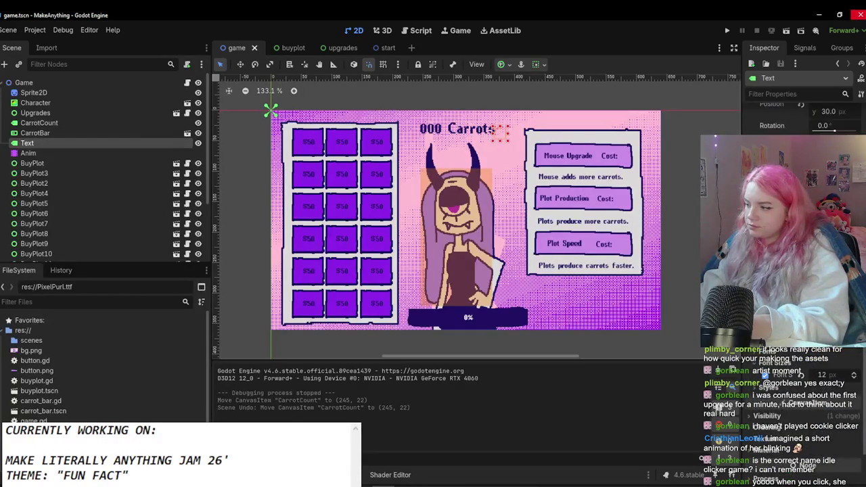
left_click(840, 353)
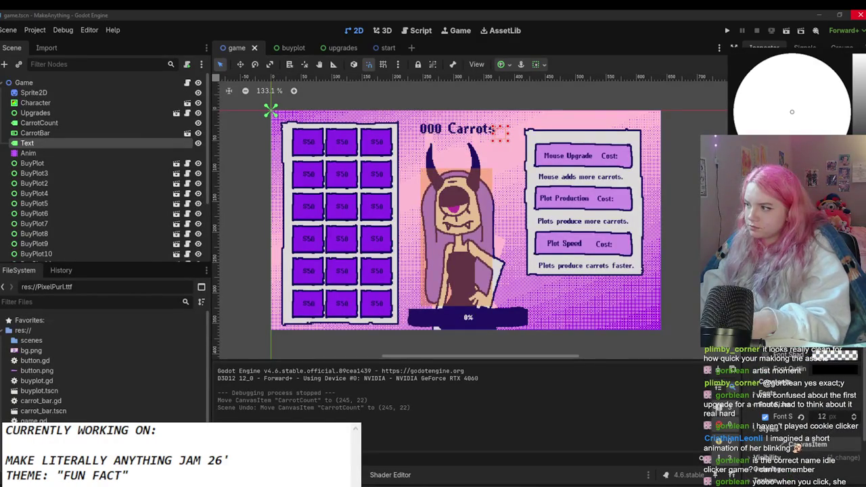
key("Escape")
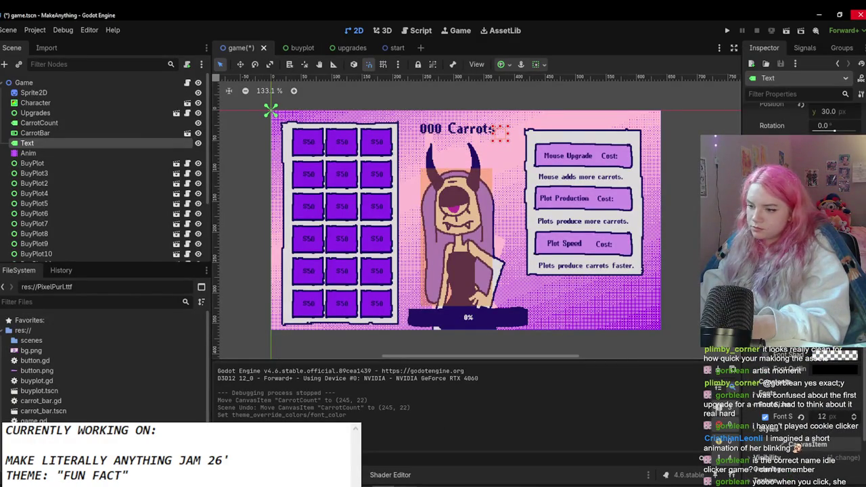
key("alt+Tab")
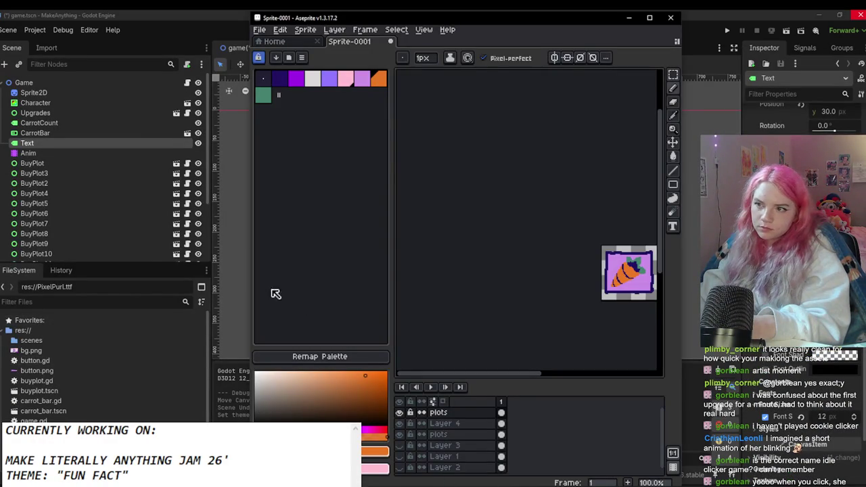
double_click(288, 80)
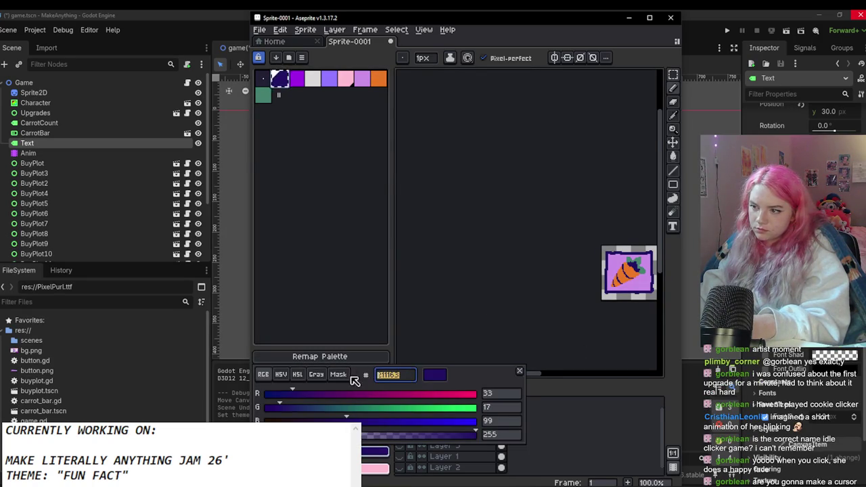
key("alt+Tab")
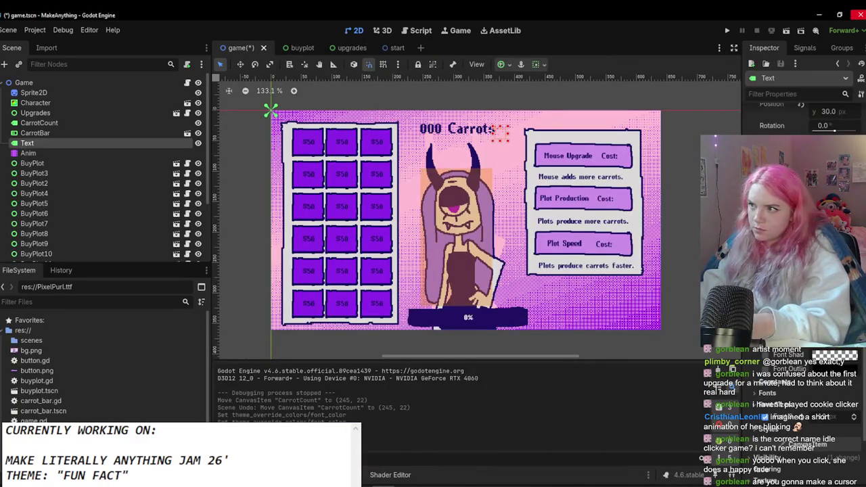
Step: Open the Animation panel with the Anim player selected
scroll(326, 198, "up", 1)
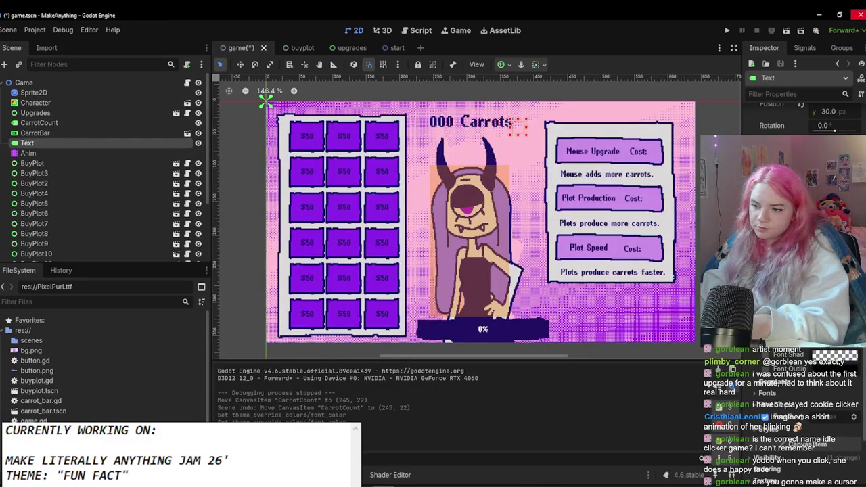
left_click(339, 475)
left_click(95, 153)
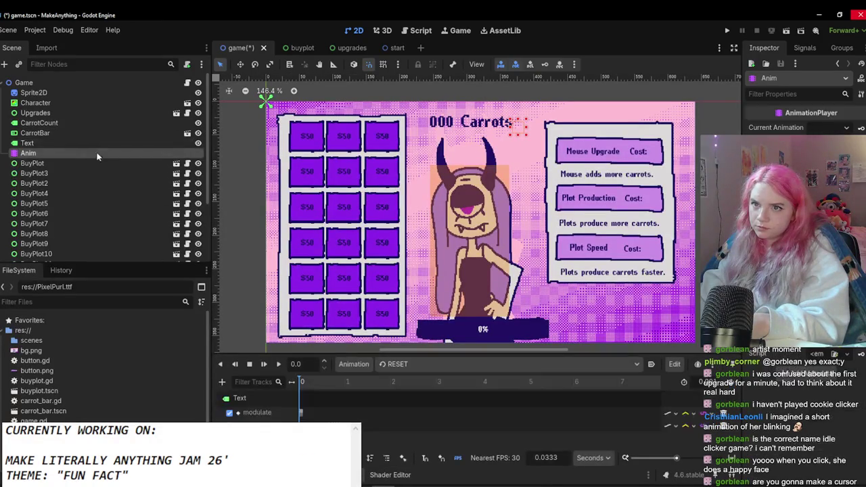
Step: Switch to the indicate animation and key the Text label's raised position
left_click(95, 143)
scroll(371, 343, "up", 2)
left_click(404, 364)
left_click(393, 394)
left_click_drag(514, 120, 523, 106)
scroll(802, 203, "up", 3)
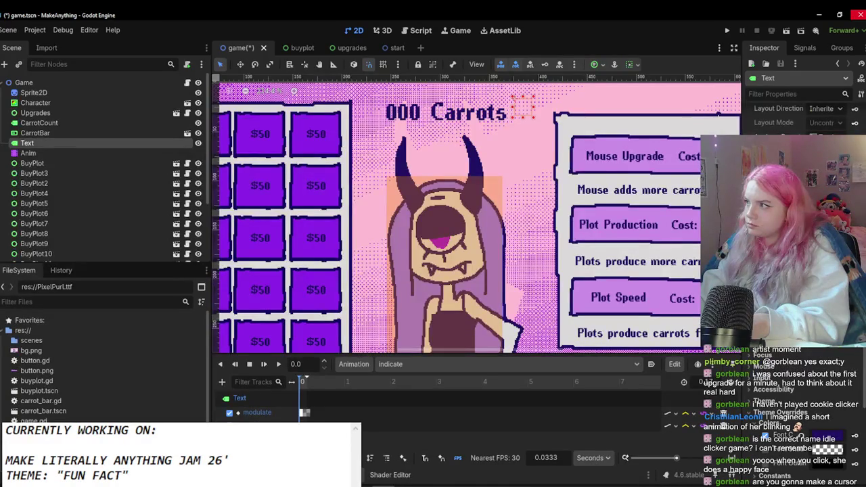
left_click(390, 286)
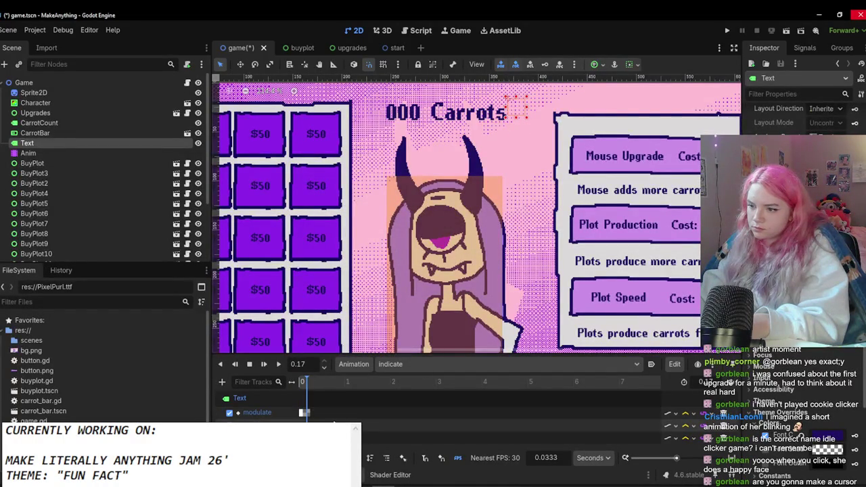
Step: Nudge the Text label higher and play the indicate animation to test it
key("Escape")
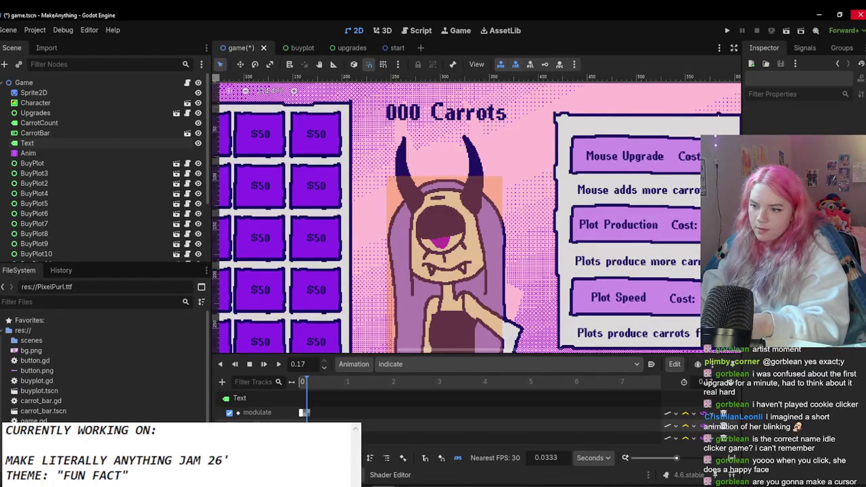
left_click(101, 142)
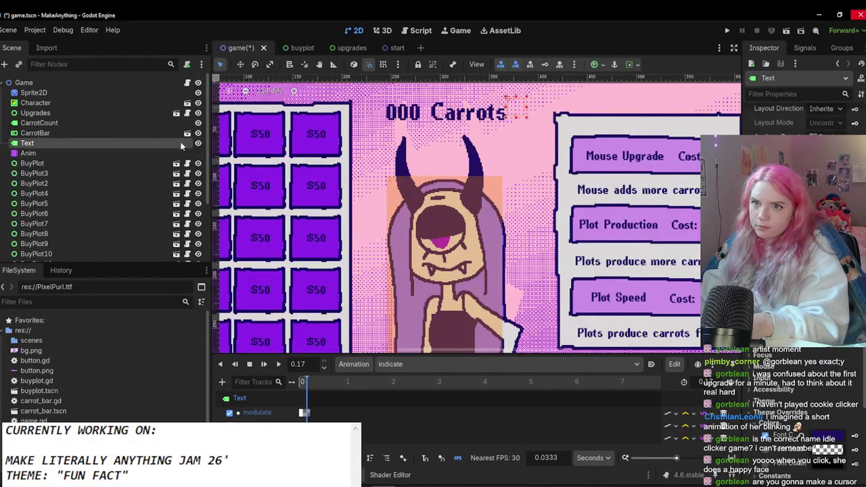
left_click_drag(516, 107, 514, 101)
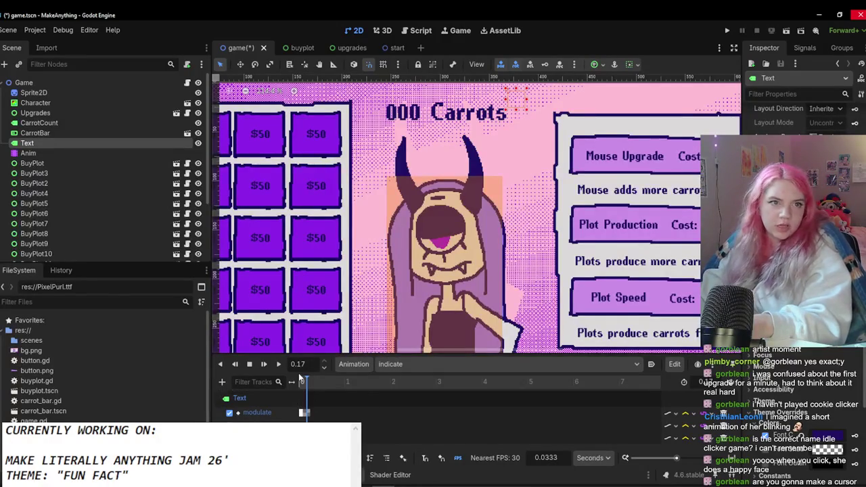
left_click(279, 365)
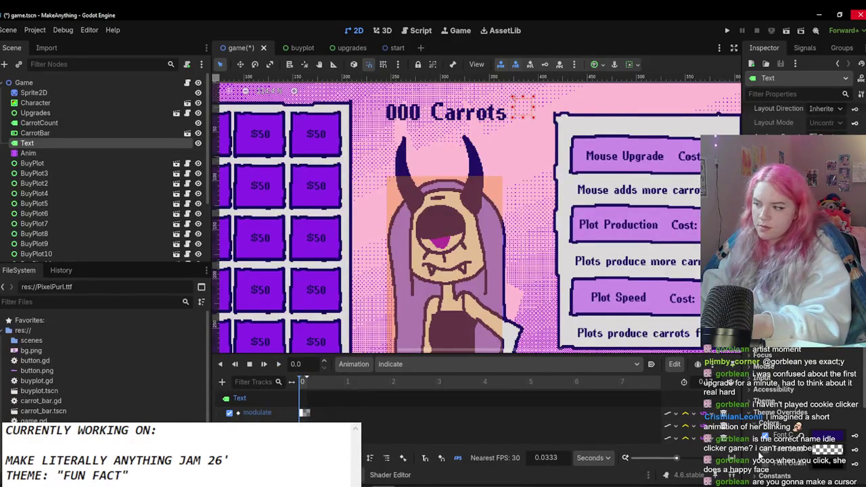
left_click(304, 413)
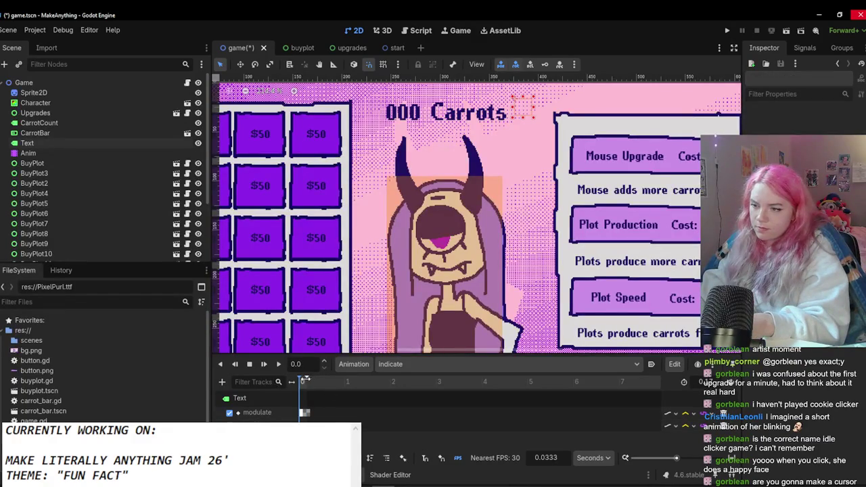
left_click(41, 143)
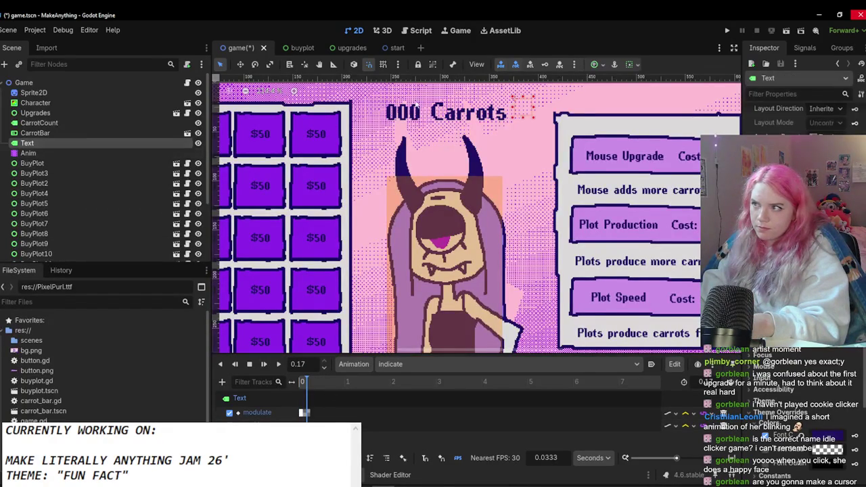
left_click_drag(532, 116, 526, 99)
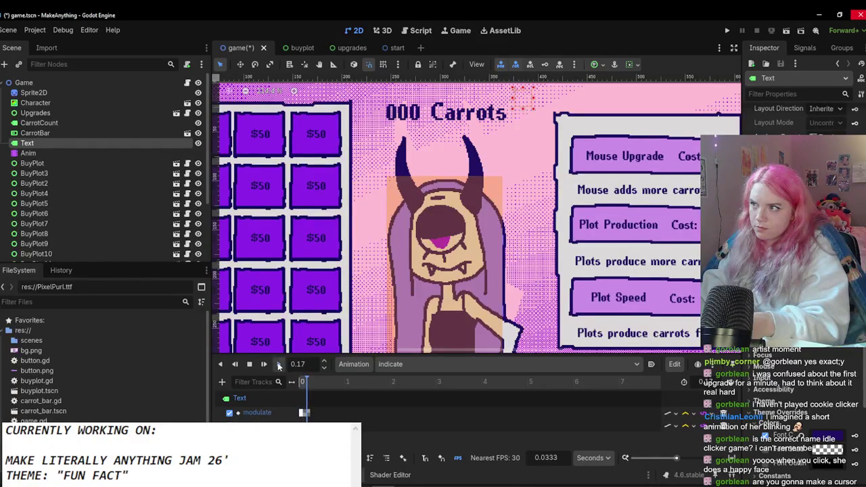
Step: Save the game scene with Ctrl+S
scroll(775, 350, "down", 5)
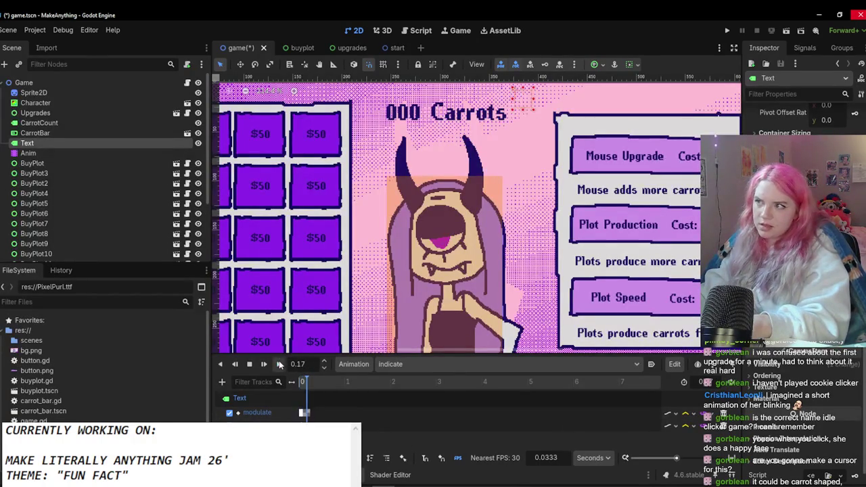
scroll(610, 237, "down", 5)
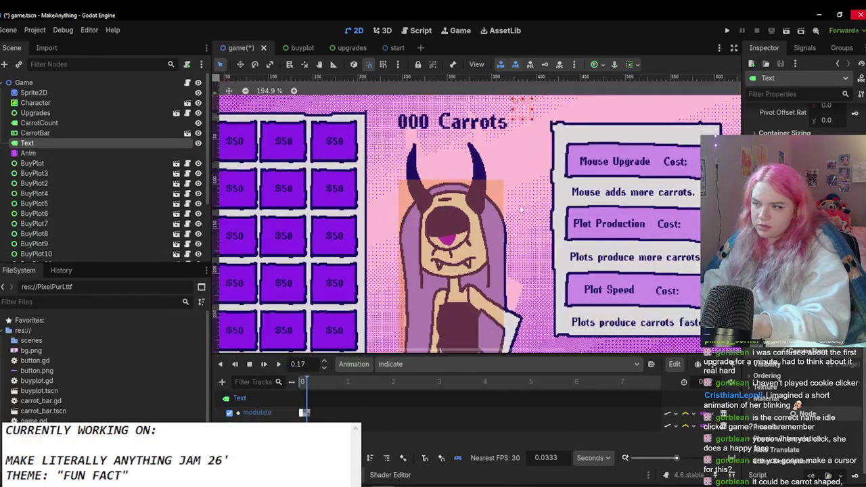
key("ctrl+s")
scroll(653, 294, "down", 2)
scroll(560, 291, "up", 4)
left_click(559, 291)
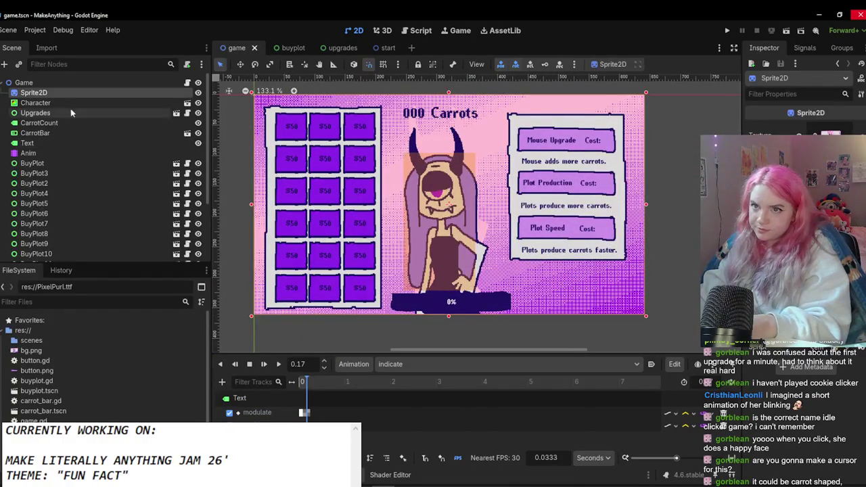
Step: Delete the orange Character placeholder node from the game scene and confirm the deletion
left_click(198, 92)
left_click(199, 92)
left_click(461, 233)
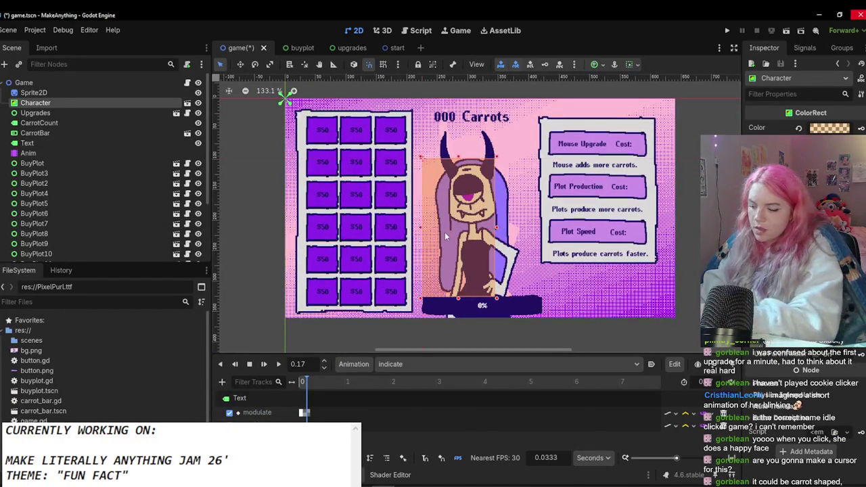
key("Delete")
left_click(408, 265)
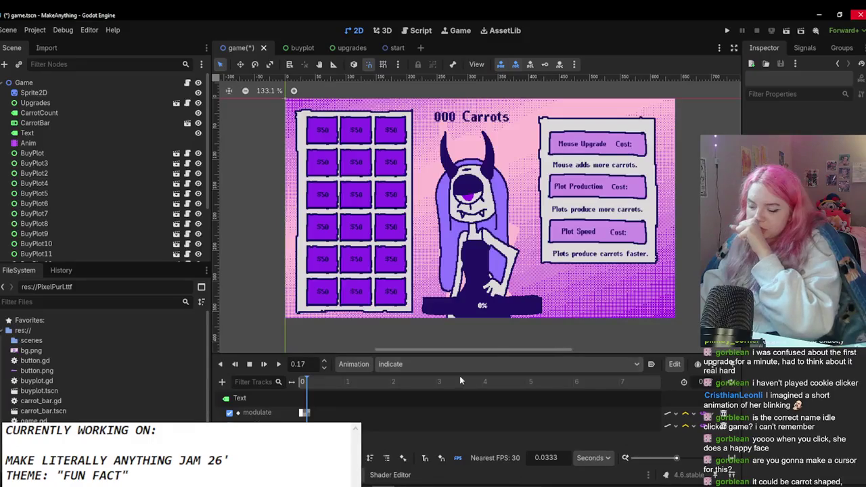
scroll(500, 248, "up", 3)
scroll(448, 241, "down", 4)
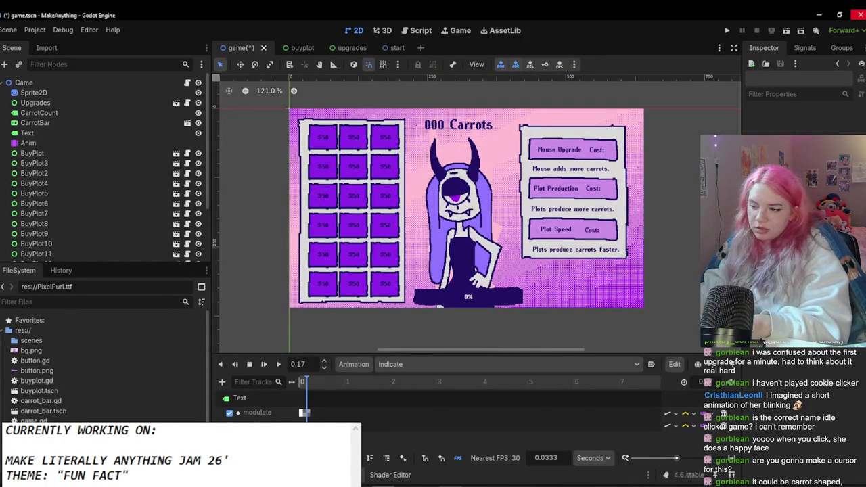
key("alt+Tab")
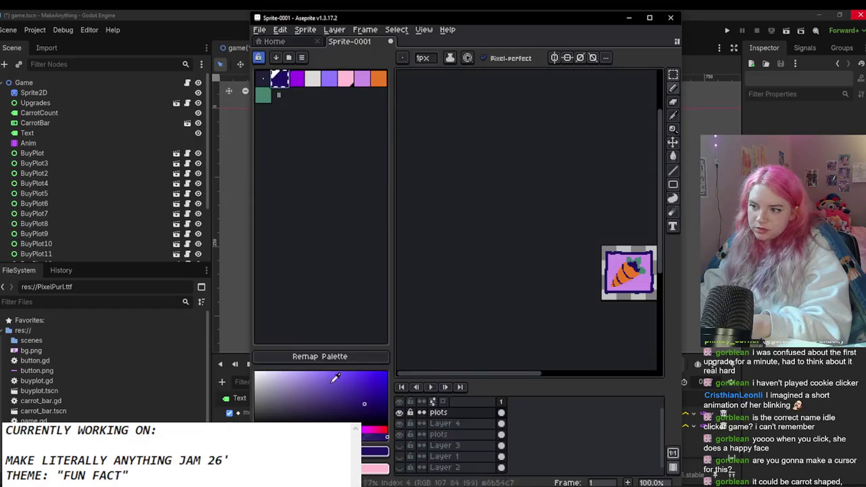
key("alt+Tab")
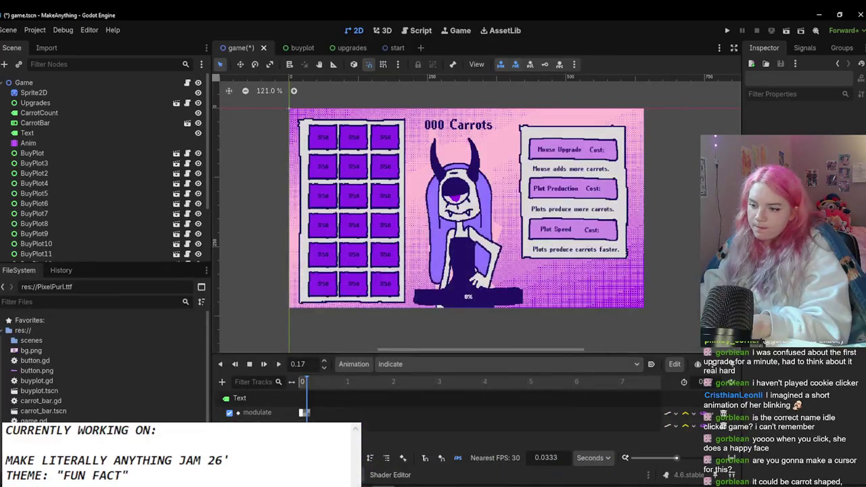
key("alt+Tab")
Step: Maximize the Aseprite window and zoom the canvas out
left_click(649, 17)
scroll(431, 258, "up", 1)
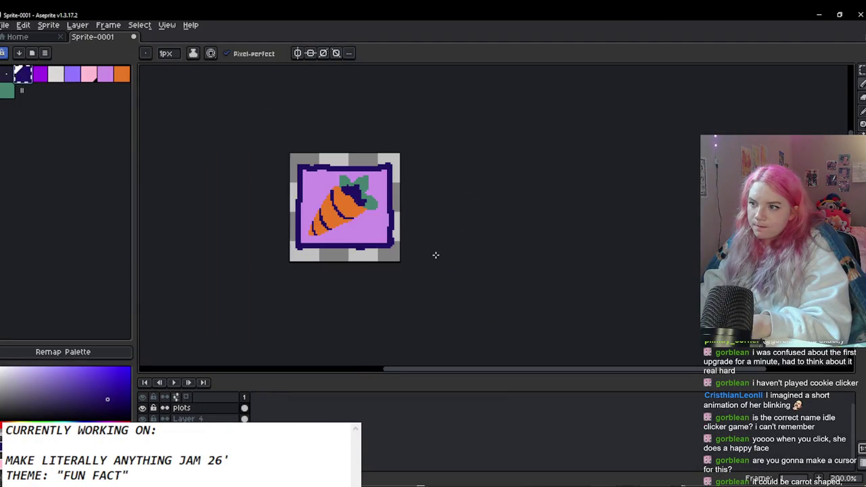
key("v")
key("b")
key("ctrl+z")
scroll(443, 261, "down", 3)
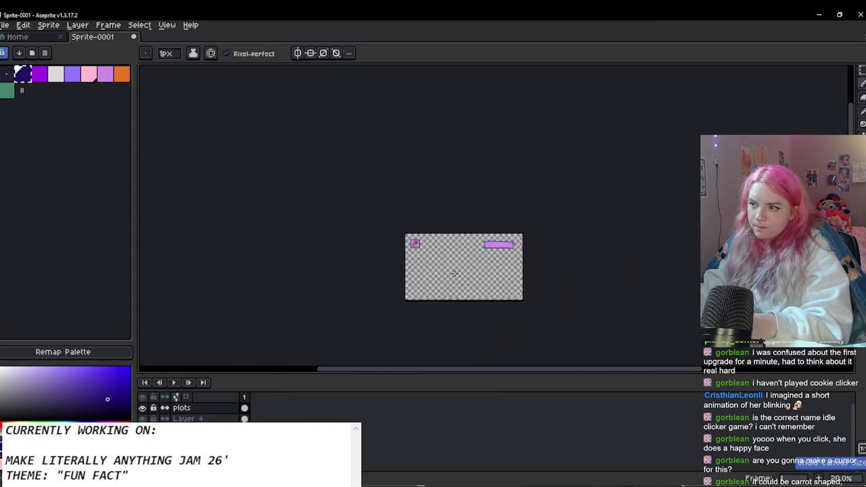
scroll(442, 260, "up", 3)
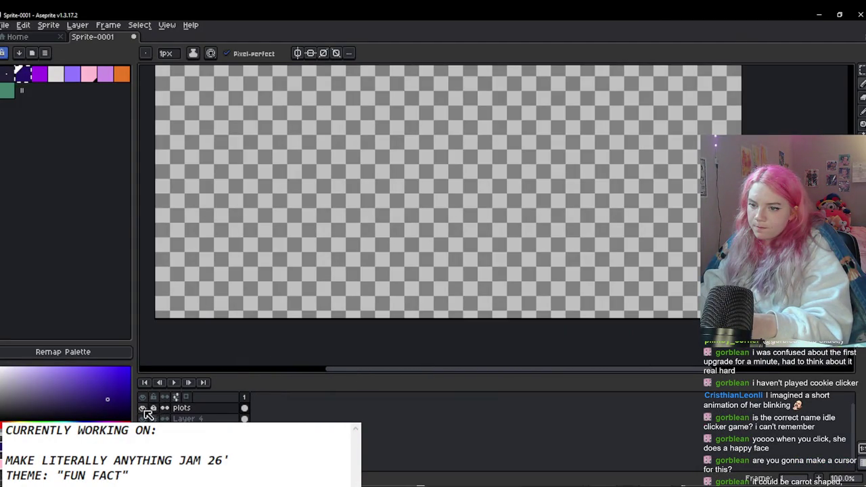
Step: Show the gradient background and grey panel layers, keeping the character layer hidden
left_click(143, 409)
scroll(315, 306, "down", 3)
left_click_drag(143, 429, 143, 440)
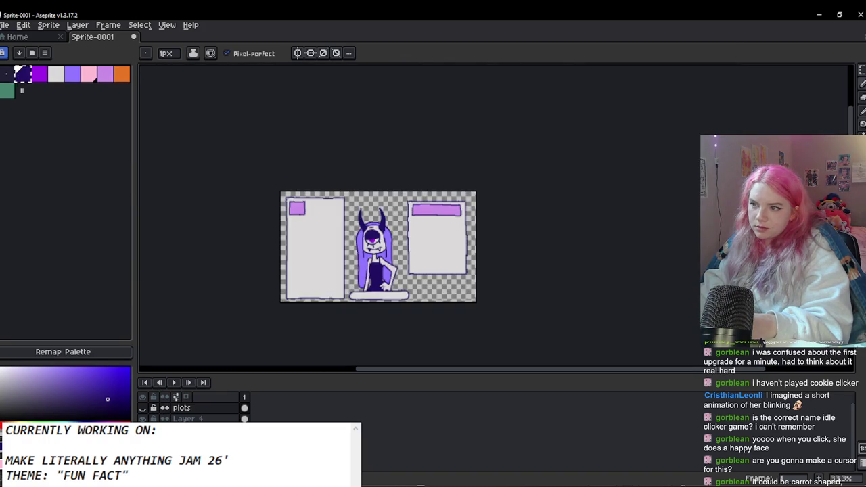
scroll(352, 310, "left", 1)
left_click(143, 451)
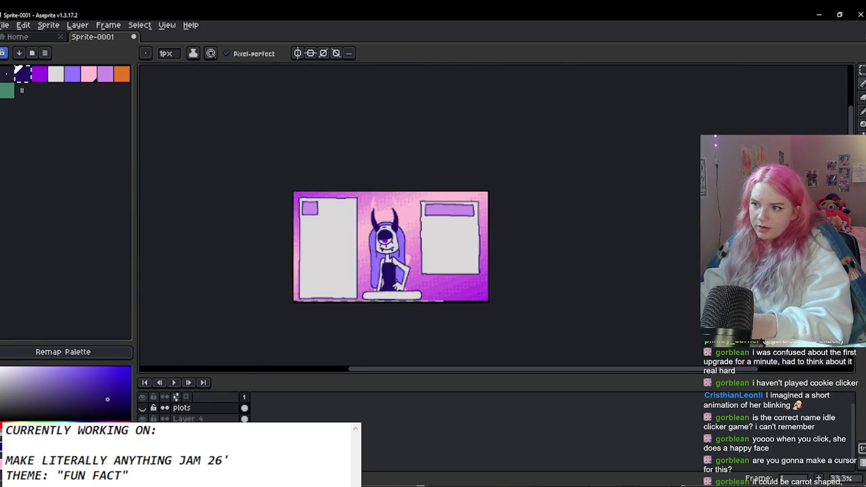
left_click_drag(143, 429, 143, 440)
scroll(392, 260, "up", 1)
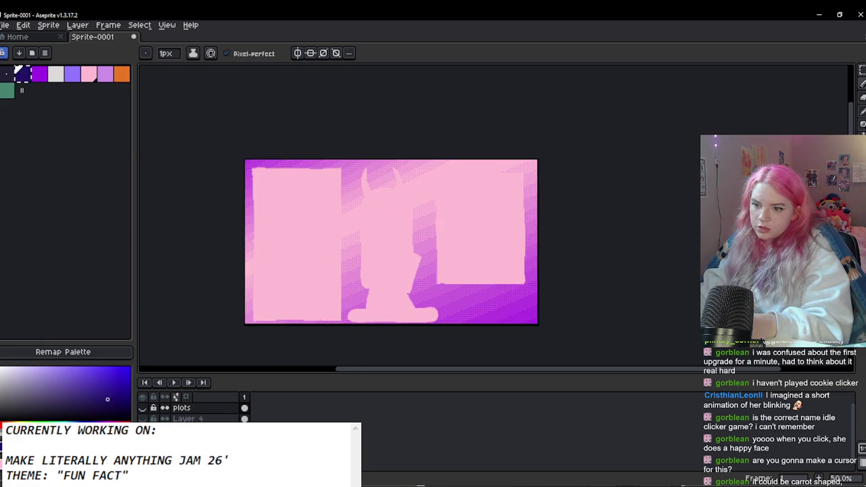
left_click(143, 440)
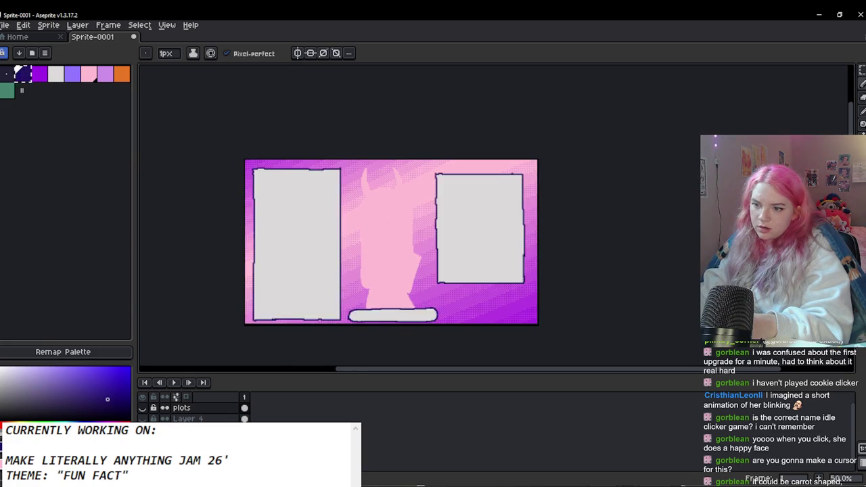
Step: Export the gradient background, overwriting the project's existing image file
left_click(15, 26)
mouse_move(87, 120)
left_click(135, 120)
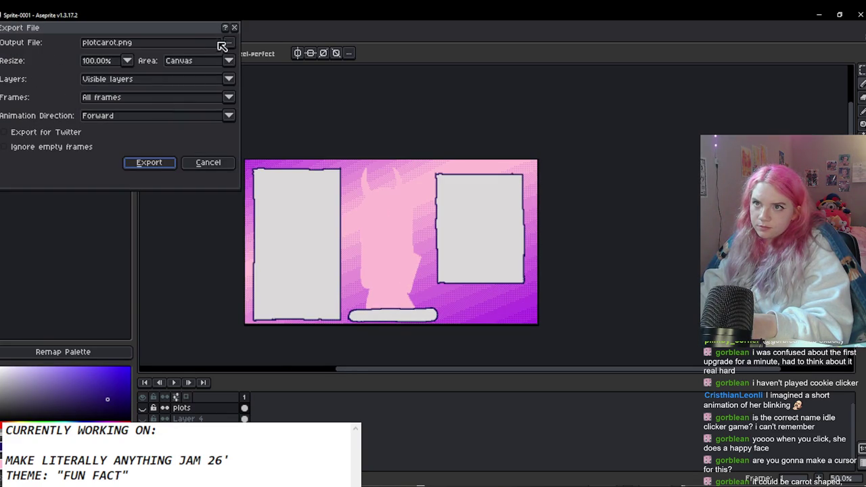
left_click(227, 42)
left_click(284, 57)
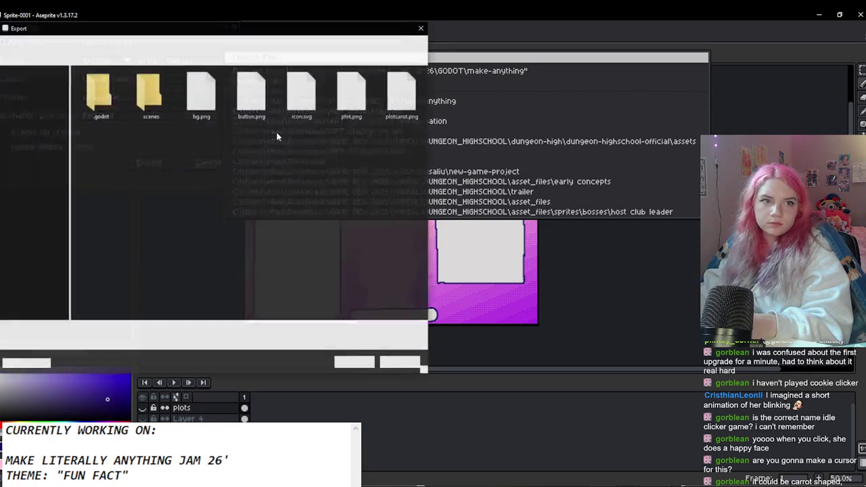
double_click(199, 114)
left_click(450, 252)
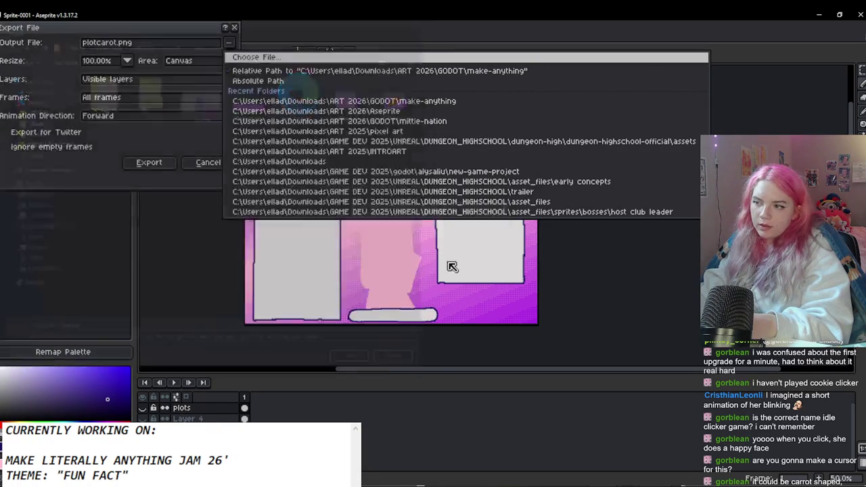
left_click(156, 166)
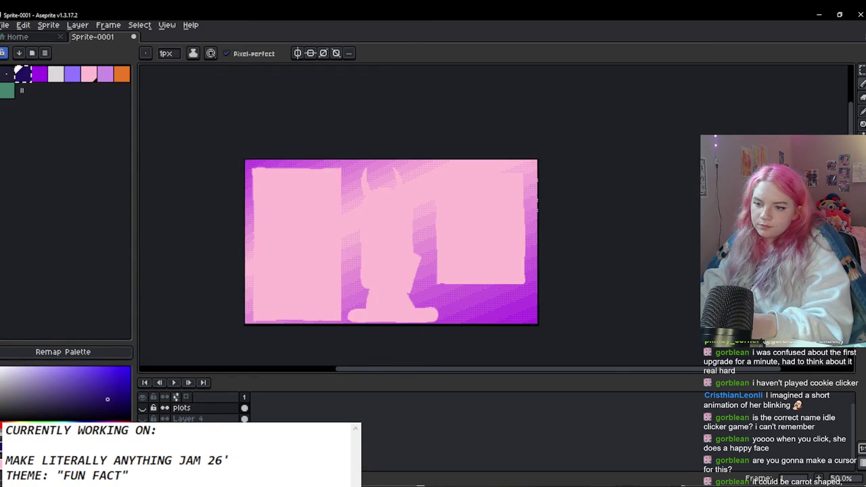
Step: Show only the character layer and export it as her.png
key("ctrl+z")
key("ctrl+z")
key("ctrl+alt+c")
left_click_drag(236, 243, 277, 239)
key("Escape")
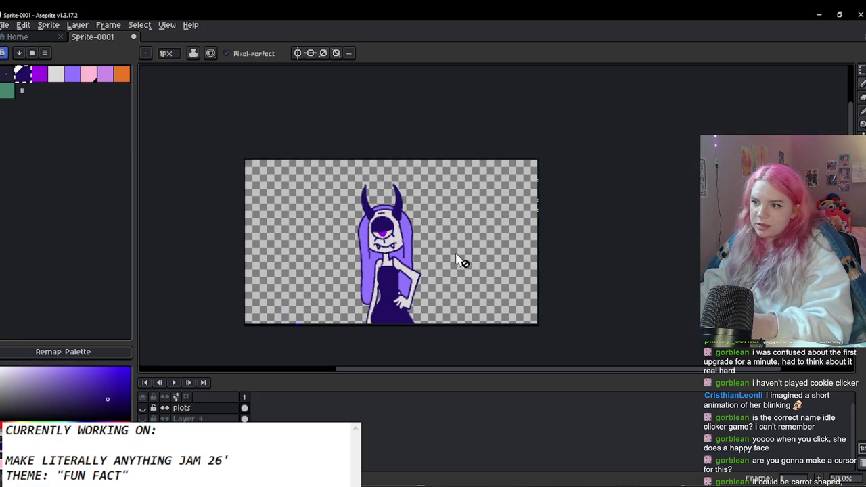
left_click(4, 24)
mouse_move(27, 114)
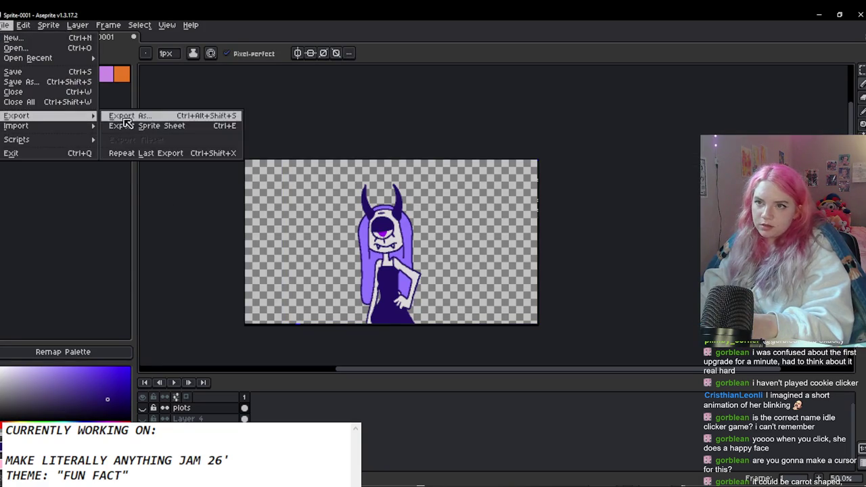
left_click(132, 115)
left_click(82, 43)
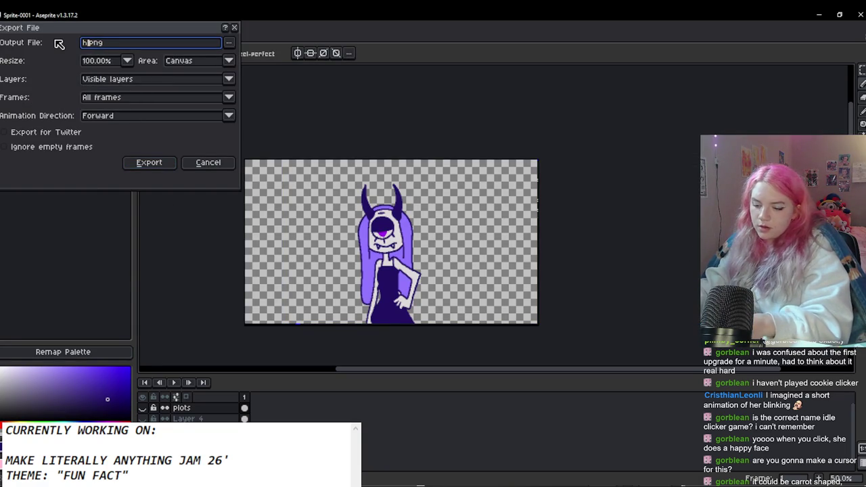
key("Return")
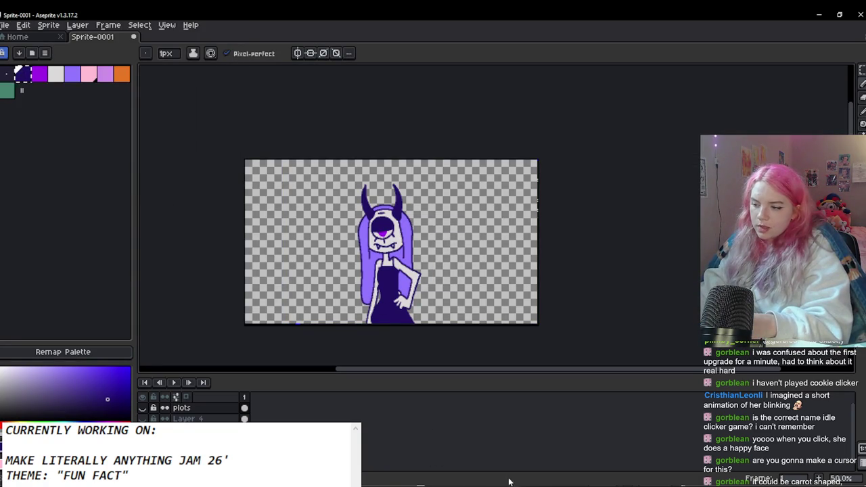
key("ctrl+s")
key("Return")
key("alt+Tab")
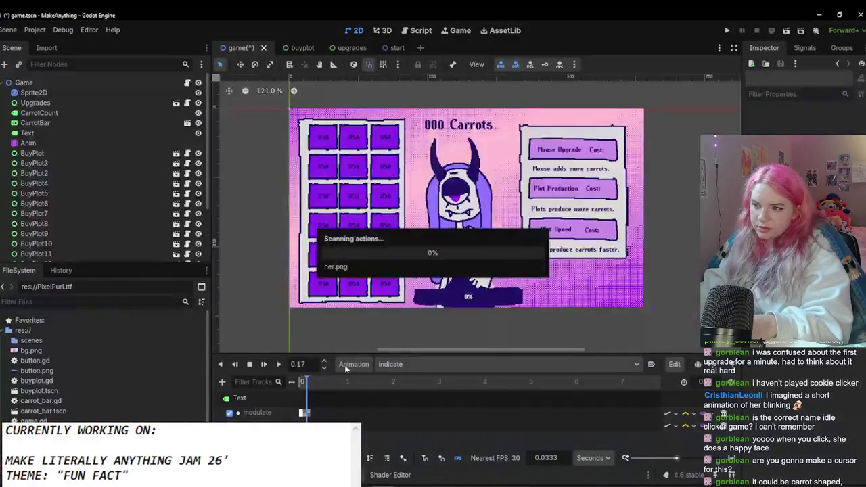
Step: Add a Sprite2D node with her.png loaded as its texture
left_click(449, 227)
key("ctrl+d")
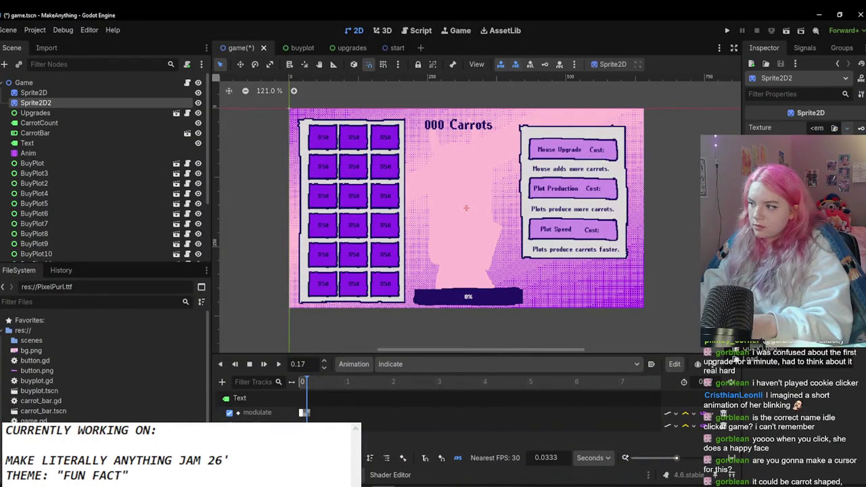
left_click(756, 355)
double_click(506, 155)
Step: Rename the new sprite node to 'Character'
double_click(41, 103)
type("Character")
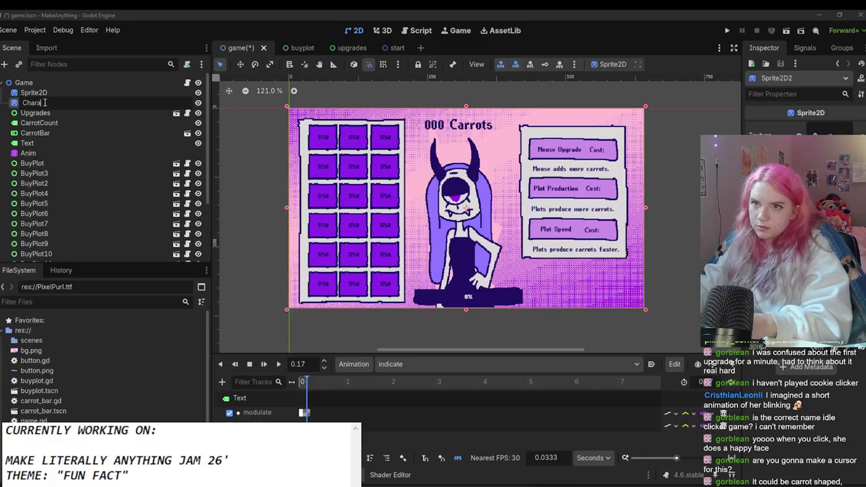
key("Return")
scroll(64, 104, "down", 5)
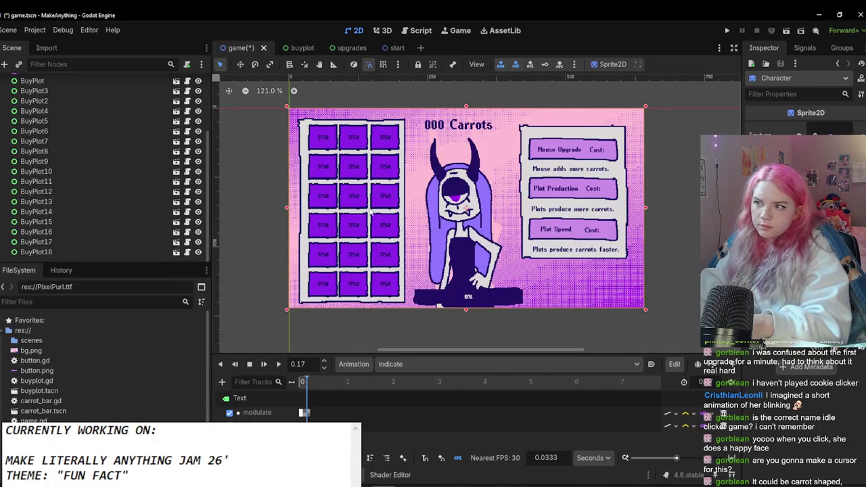
scroll(172, 180, "up", 5)
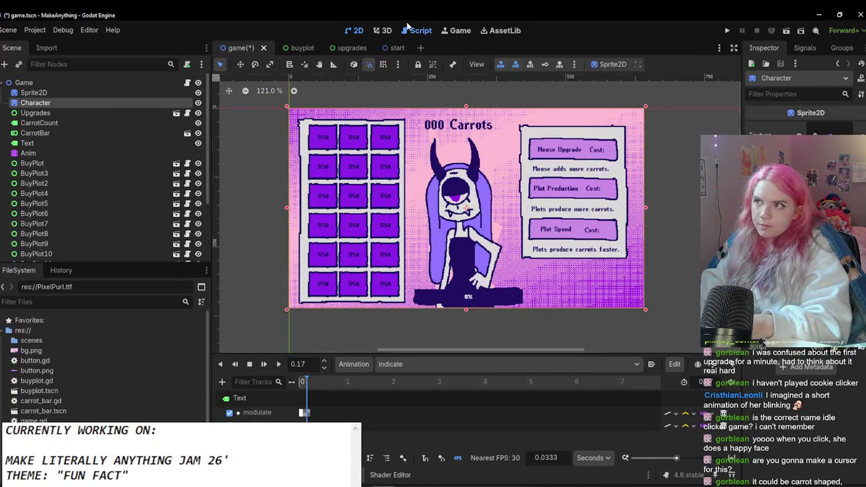
Step: Change the character variable's type on line 10 of game.gd to Sprite2D and save
left_click(414, 30)
scroll(448, 155, "up", 4)
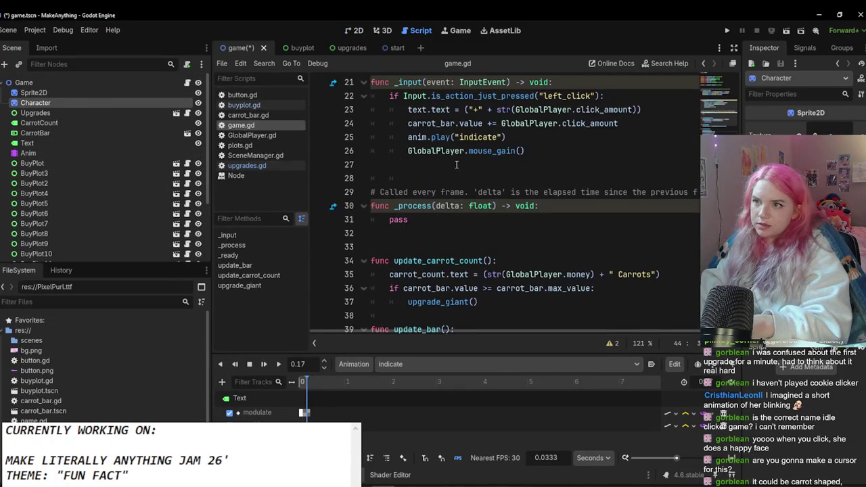
scroll(730, 106, "up", 7)
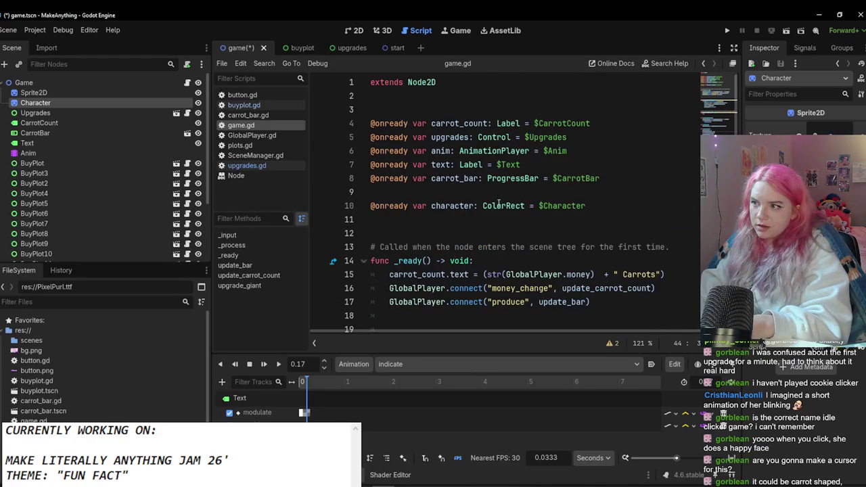
left_click_drag(526, 207, 484, 210)
type("Sprite2")
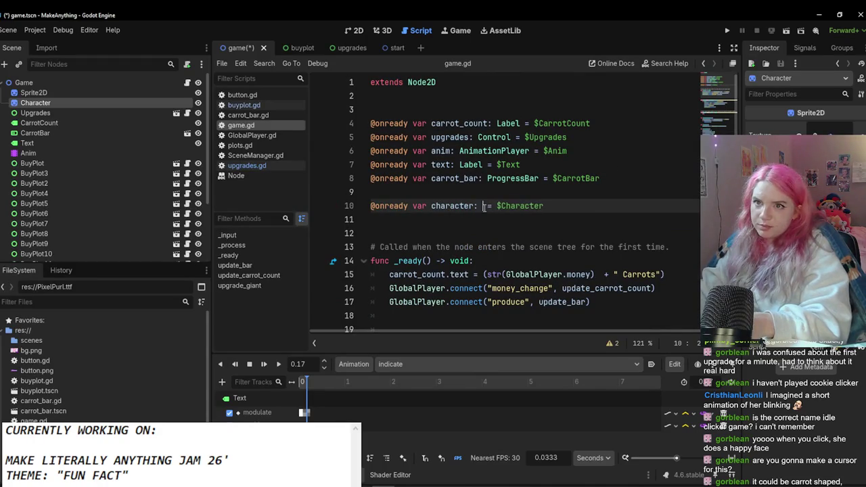
type("D")
left_click(456, 249)
key("ctrl+s")
Step: Replace 'color' with 'modulate' on line 46, then return to the 2D game scene
scroll(456, 256, "down", 6)
scroll(456, 256, "down", 5)
double_click(449, 251)
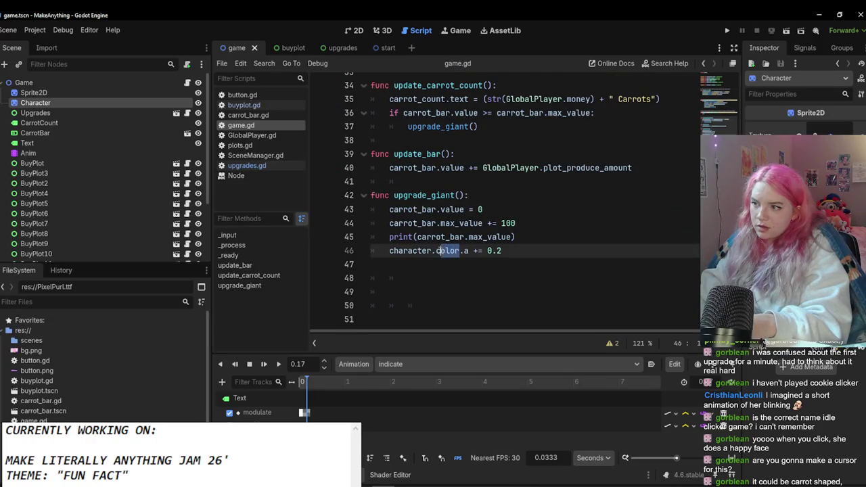
type("mod7ul")
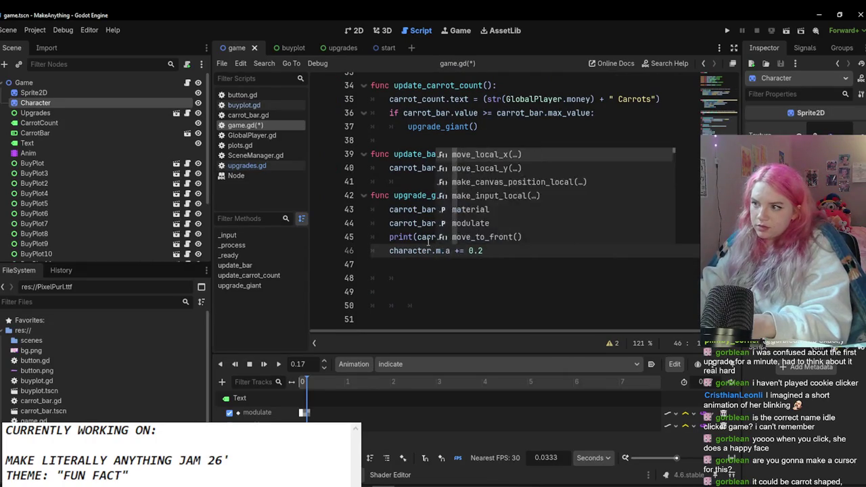
key("BackSpace")
type("late")
left_click(406, 292)
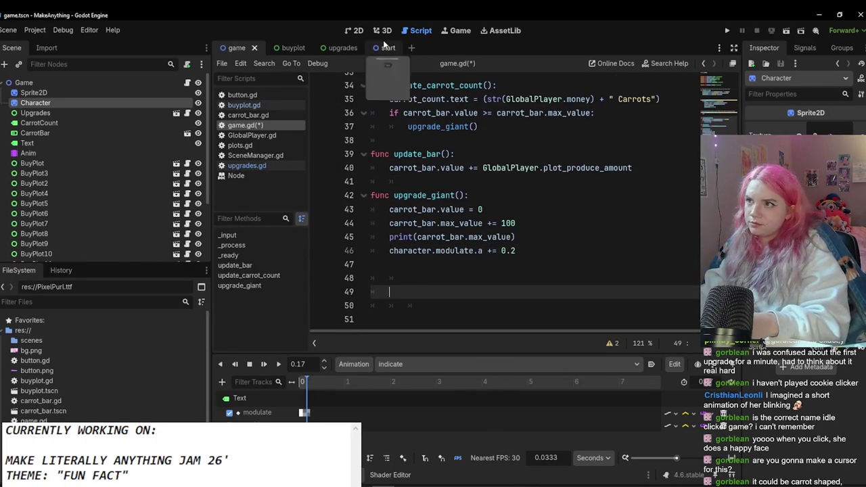
left_click(383, 30)
left_click(354, 31)
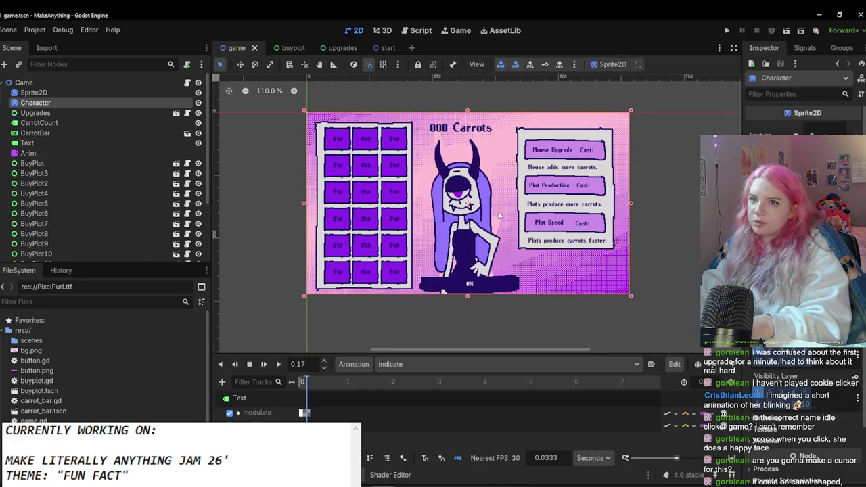
Step: Duplicate Character, name the copy 'Her', and move Character beneath it
key("ctrl+d")
type("Her")
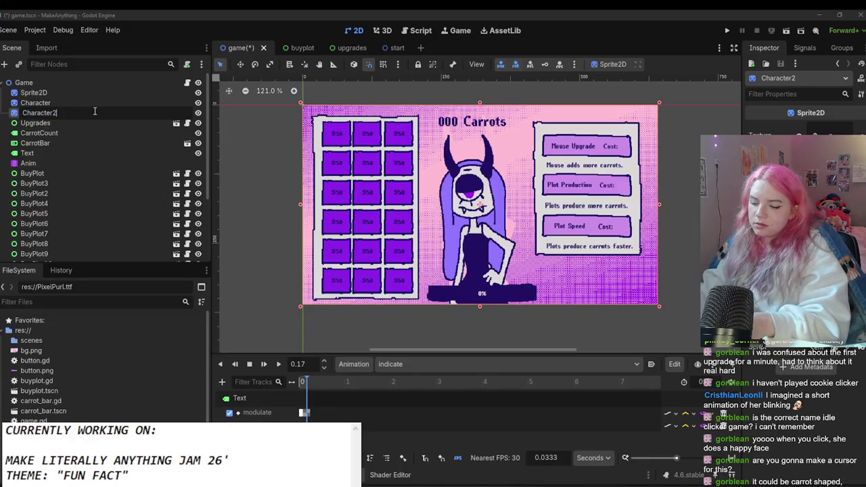
key("Return")
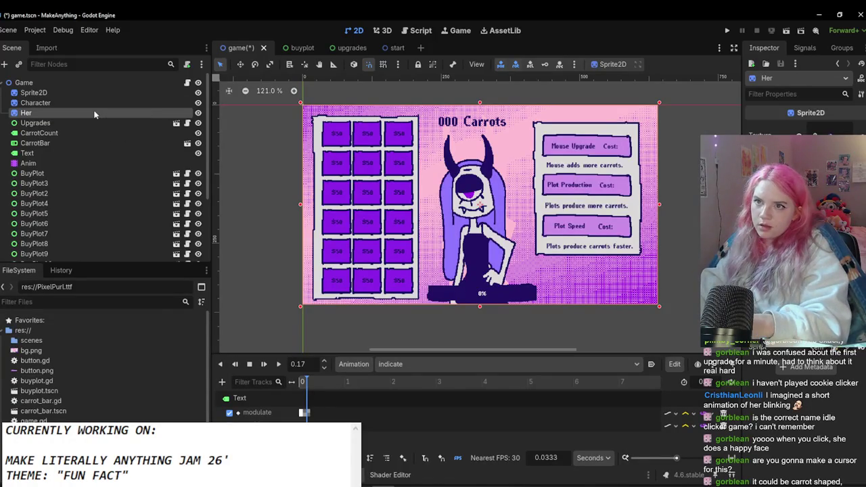
left_click_drag(97, 102, 97, 115)
Step: Give Character an orange Modulate tint, save the scene, and run the game
scroll(423, 178, "down", 3)
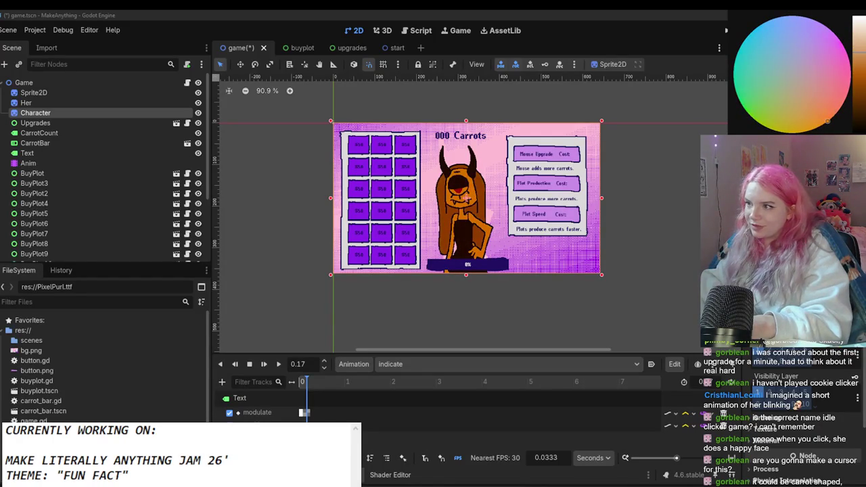
scroll(532, 211, "up", 3)
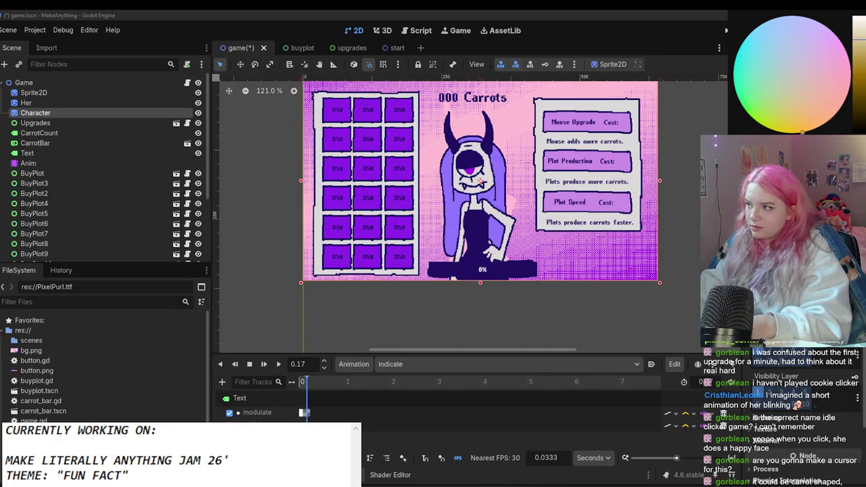
left_click(437, 223)
key("ctrl+s")
scroll(436, 224, "down", 2)
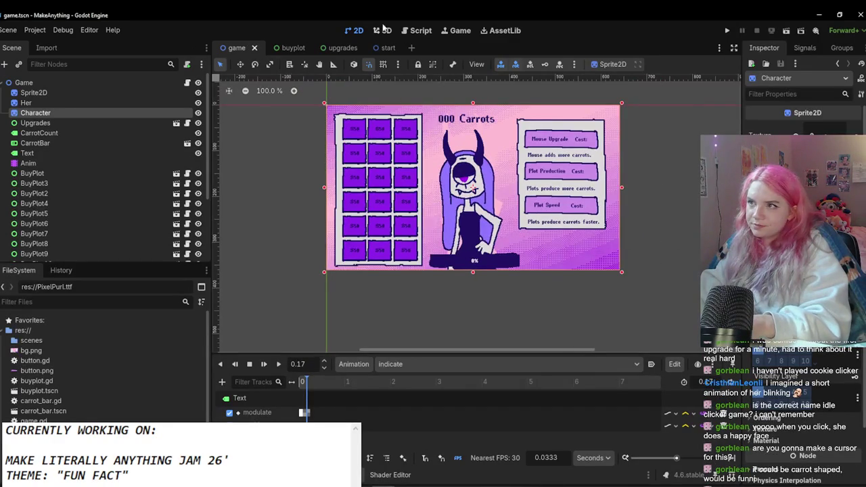
left_click(727, 31)
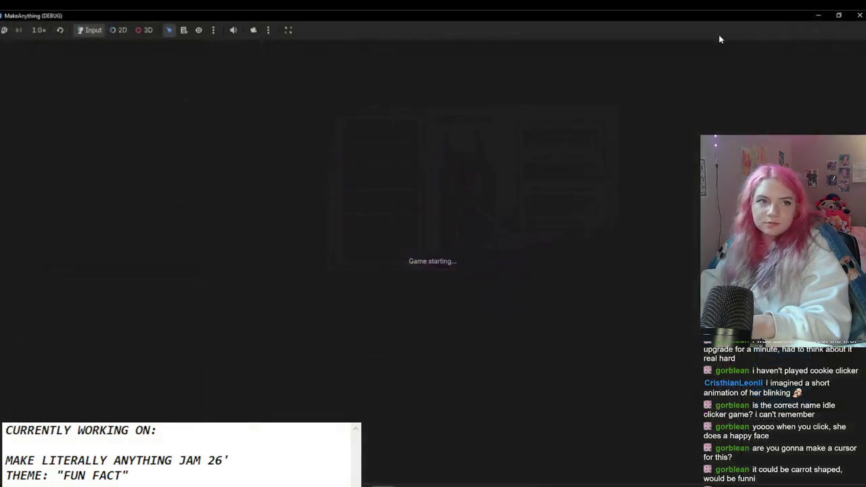
Step: Start the game, buy the $32 carrot plot, close the game, and open the start scene
left_click(410, 231)
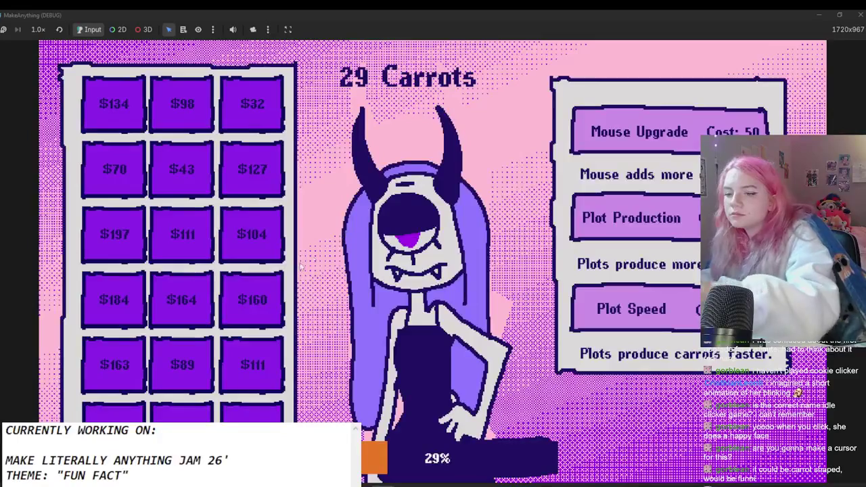
left_click(252, 103)
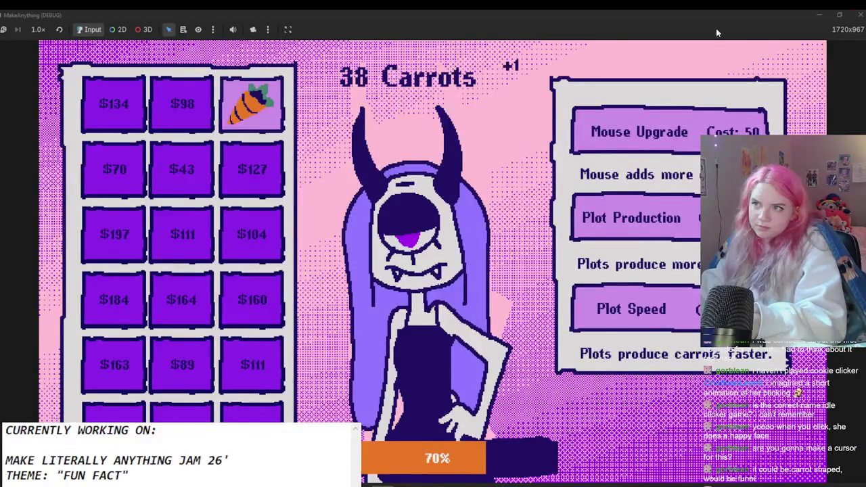
left_click(861, 14)
left_click(374, 47)
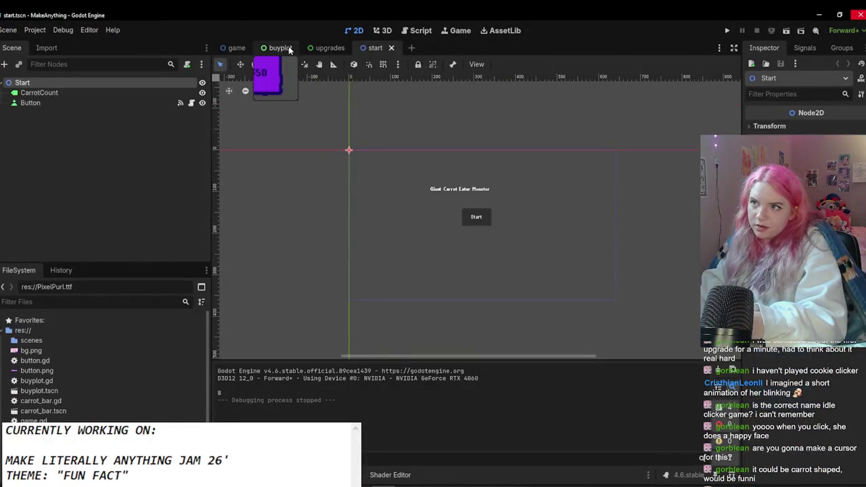
Step: Set the buyplot price Text to font colour 211163 with a new font size, and save
left_click(280, 48)
left_click(30, 102)
left_click(27, 132)
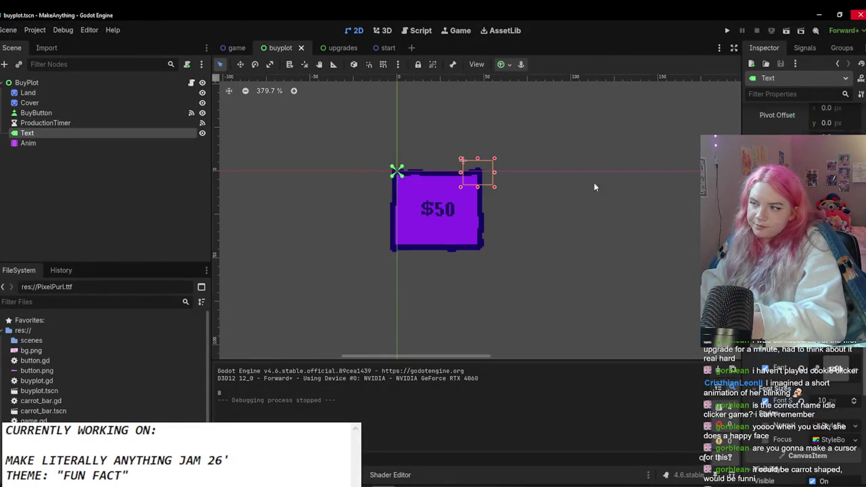
scroll(367, 163, "down", 3)
left_click(812, 318)
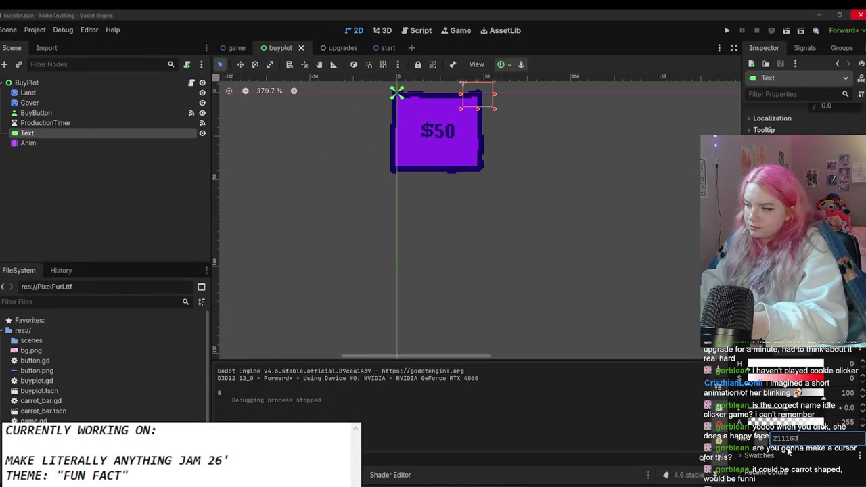
key("Return")
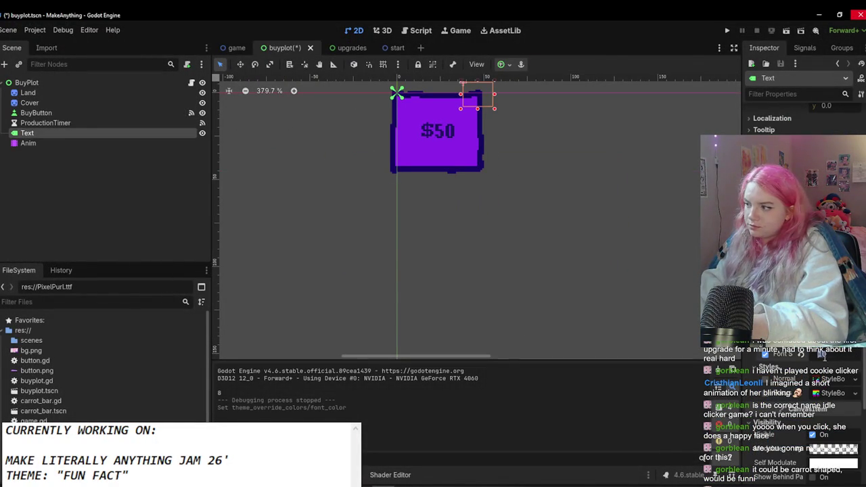
key("Return")
key("ctrl+s")
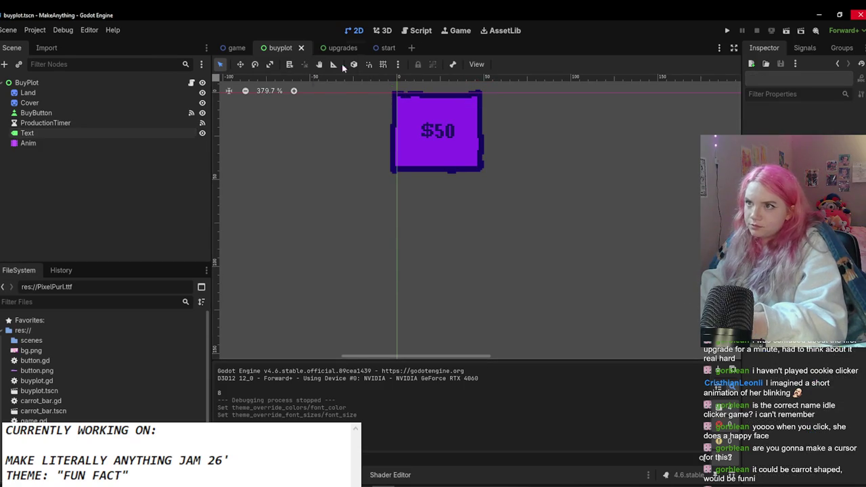
left_click(230, 47)
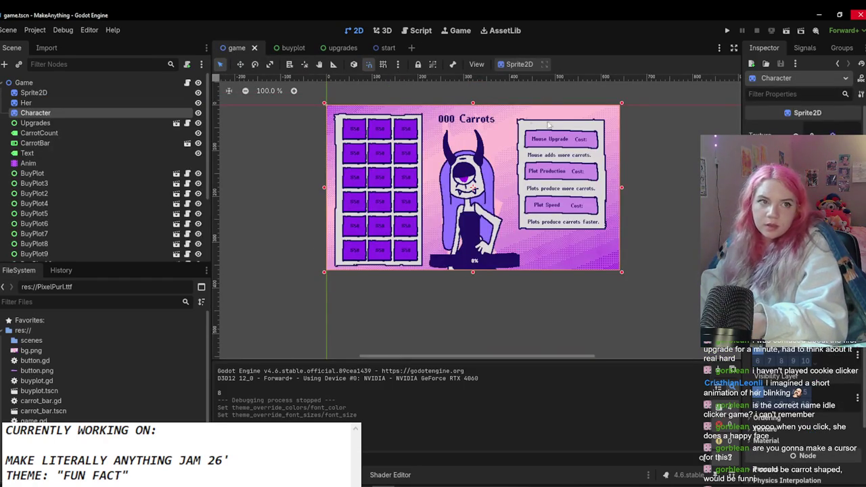
Step: Run the game, start from the title screen, and click the monster to earn carrots
left_click(730, 31)
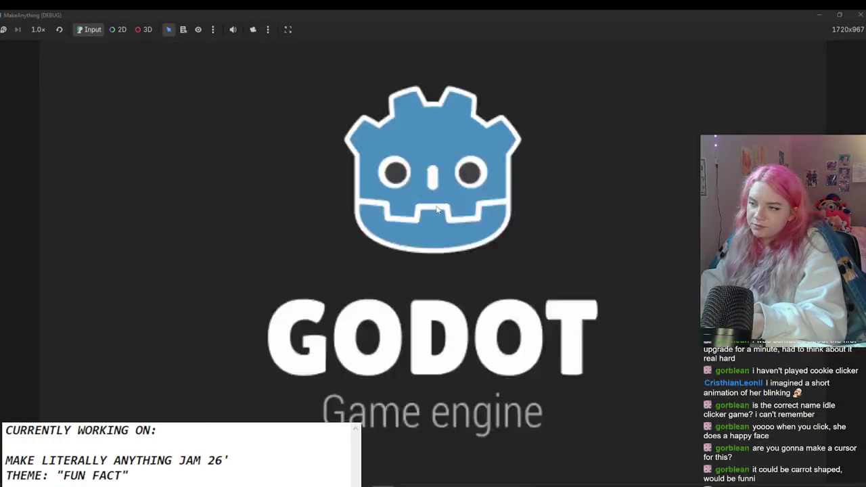
left_click(419, 253)
left_click(325, 220)
left_click(325, 220)
left_click(325, 220)
left_click(325, 220)
left_click(325, 220)
left_click(325, 220)
left_click(325, 220)
left_click(325, 220)
left_click(325, 220)
left_click(325, 220)
left_click(325, 220)
left_click(325, 220)
left_click(324, 220)
left_click(325, 220)
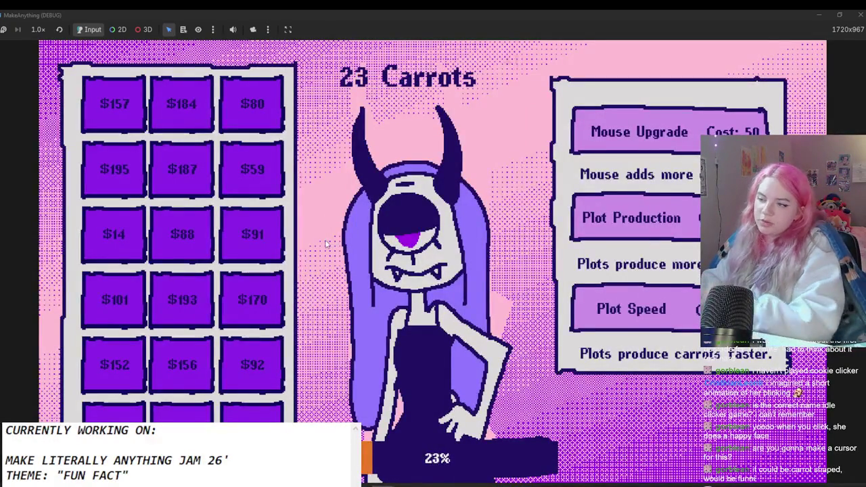
left_click(327, 231)
left_click(327, 239)
left_click(327, 239)
left_click(329, 238)
left_click(329, 239)
left_click(331, 237)
left_click(332, 237)
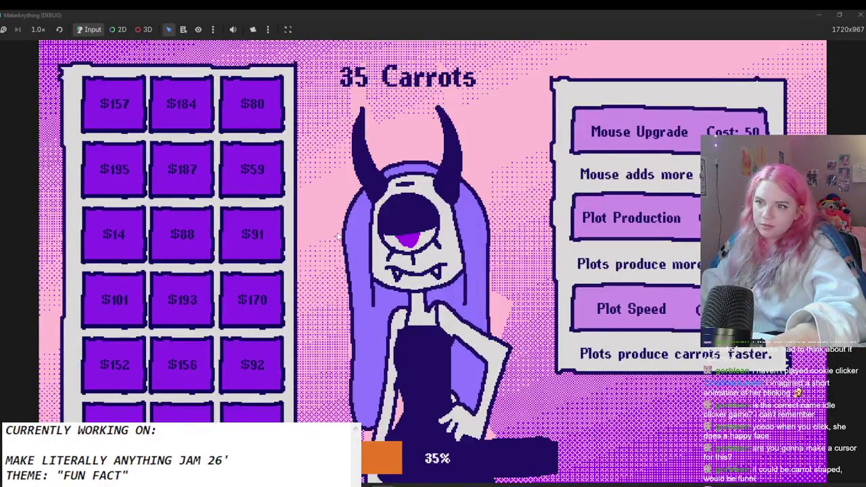
Step: Buy three plots: the $14 plot, the bottom-middle plot and the bottom-left plot
left_click(103, 250)
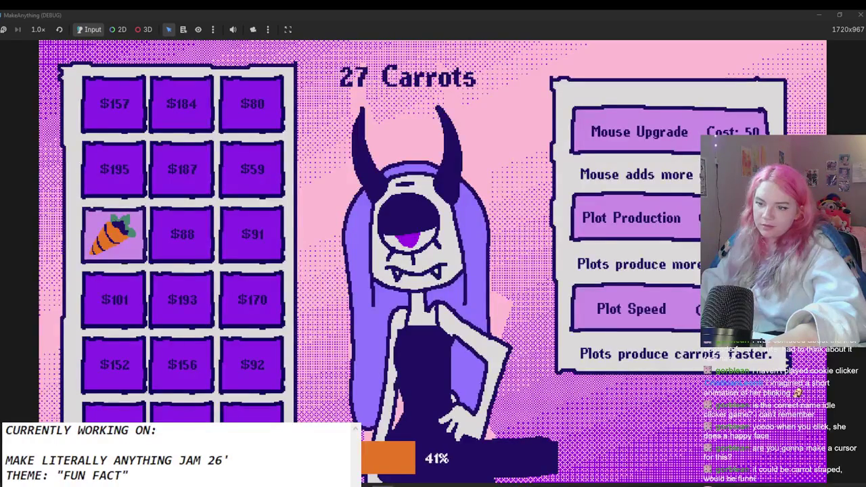
left_click(181, 413)
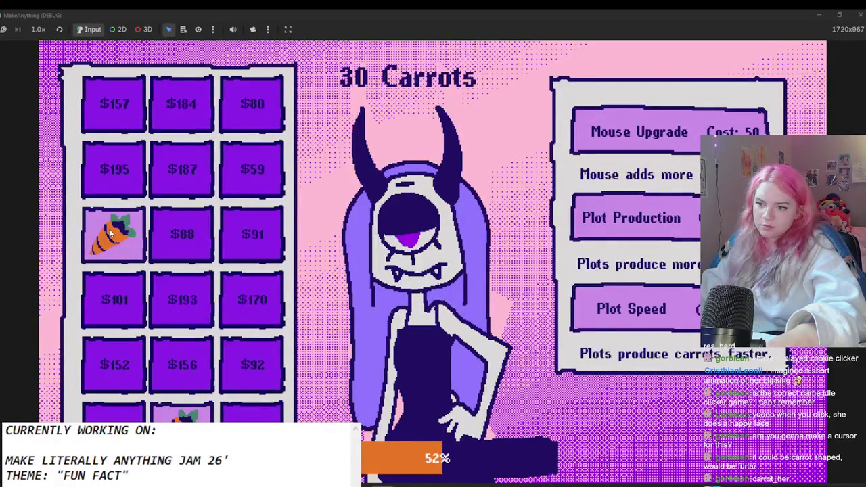
left_click(114, 413)
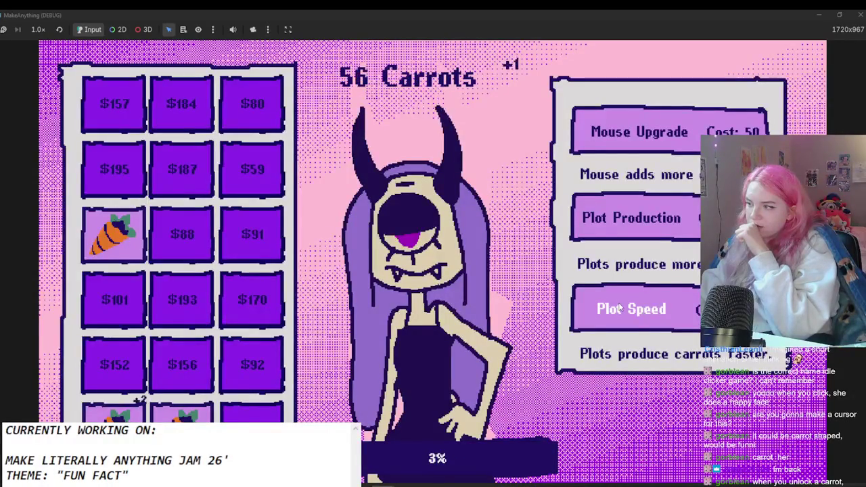
Step: Close the game window and the buyplot scene tab, then return to the upgrades scene
left_click(840, 15)
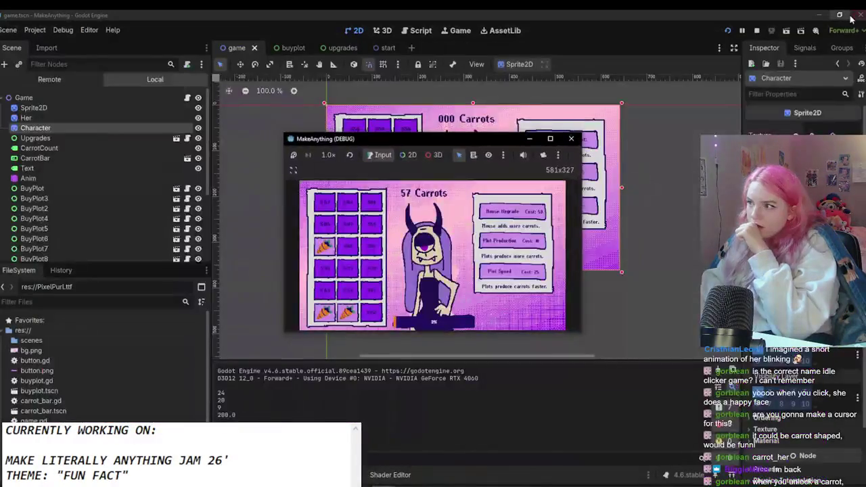
left_click(572, 137)
left_click(382, 47)
left_click(342, 47)
left_click(291, 47)
left_click(310, 47)
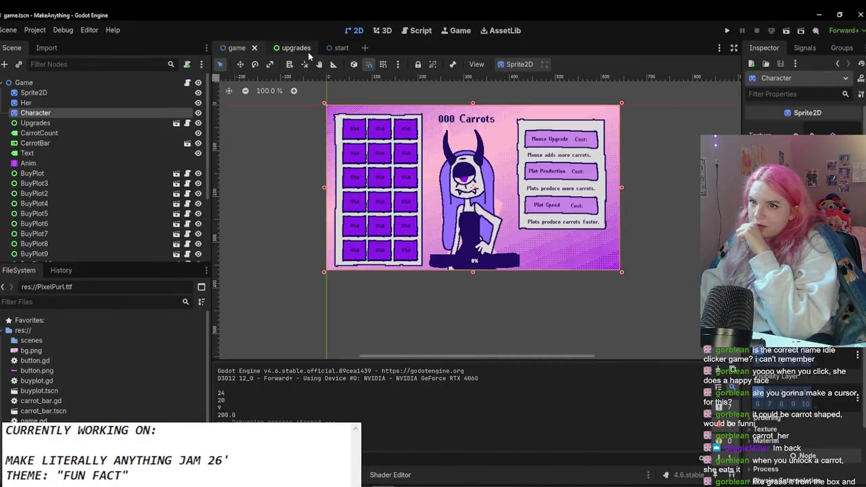
left_click(562, 211)
scroll(571, 207, "up", 3)
scroll(570, 205, "up", 3)
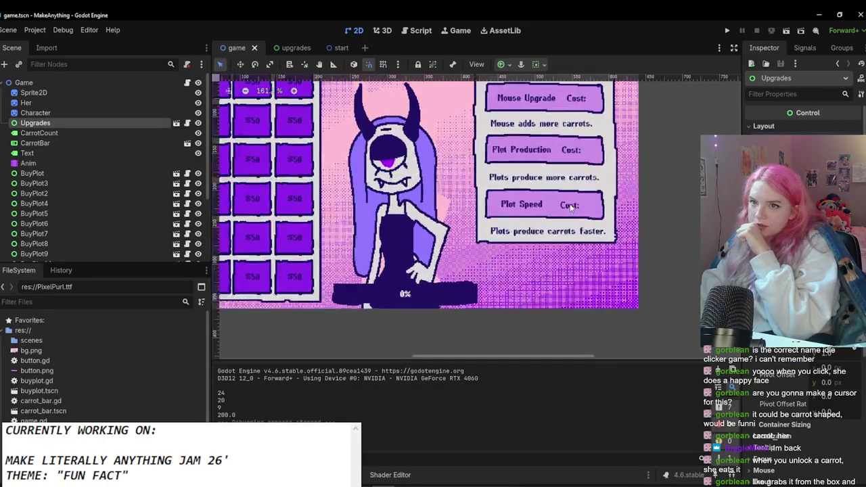
left_click(295, 48)
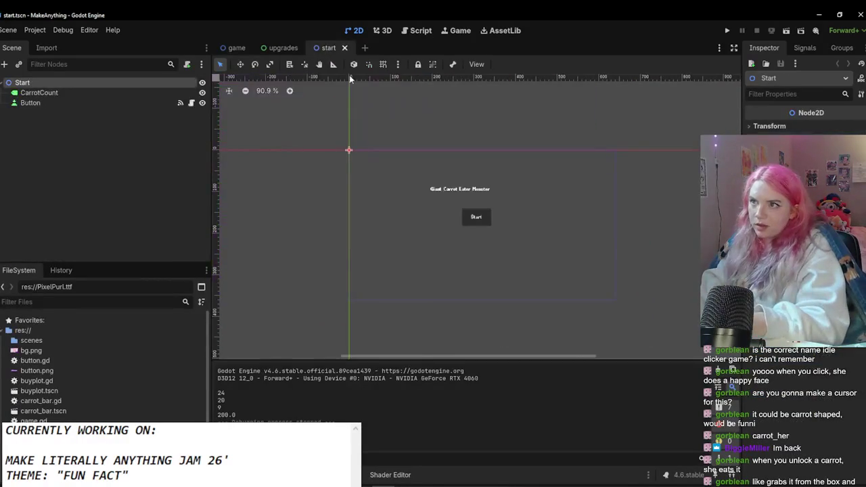
left_click(473, 195)
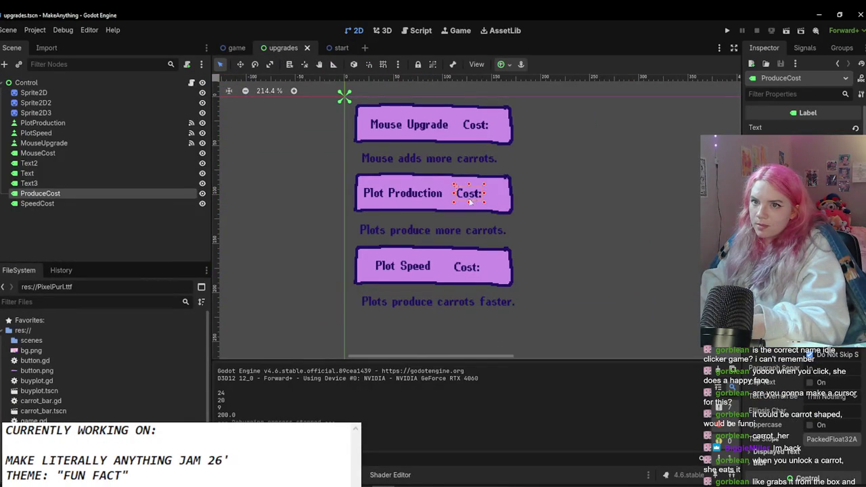
left_click(467, 267)
left_click(478, 124)
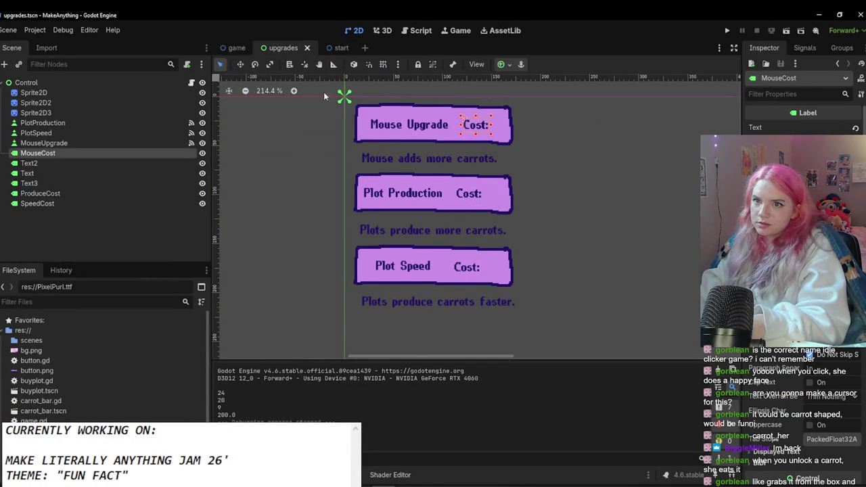
left_click(404, 31)
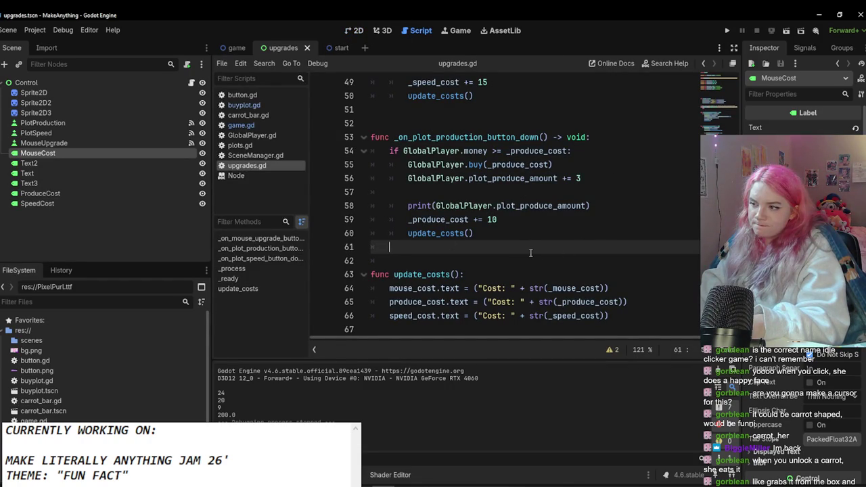
key("Down")
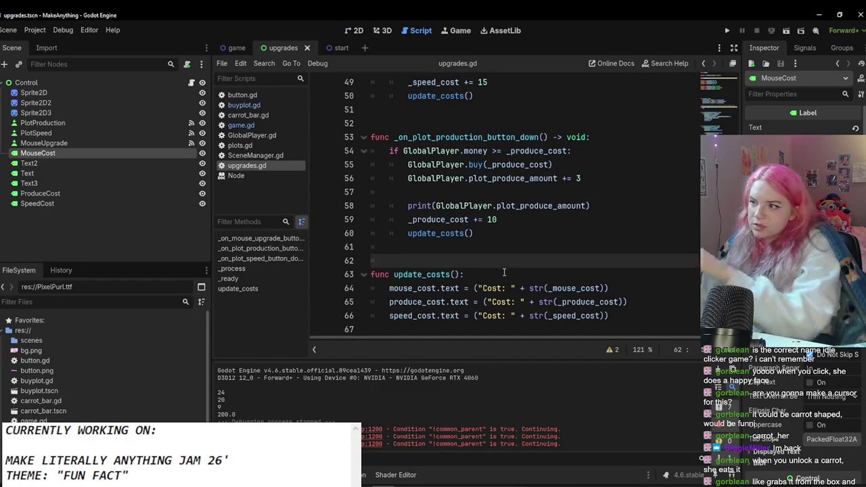
left_click(264, 475)
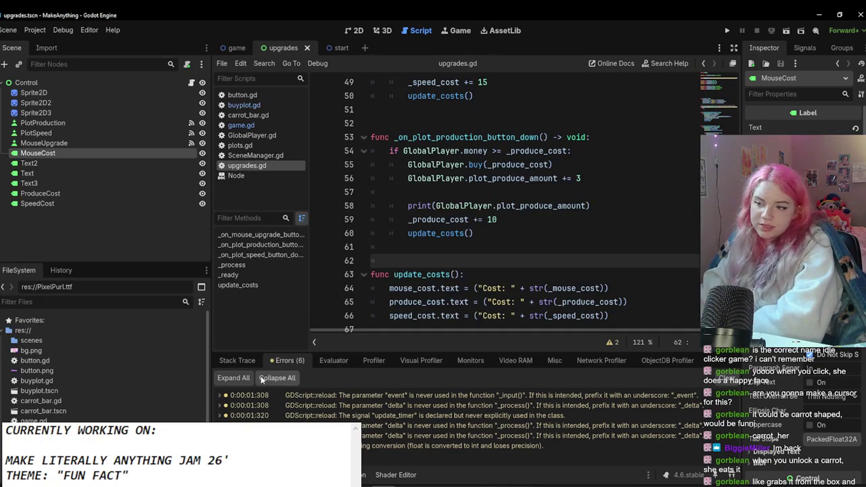
left_click(238, 361)
left_click(236, 47)
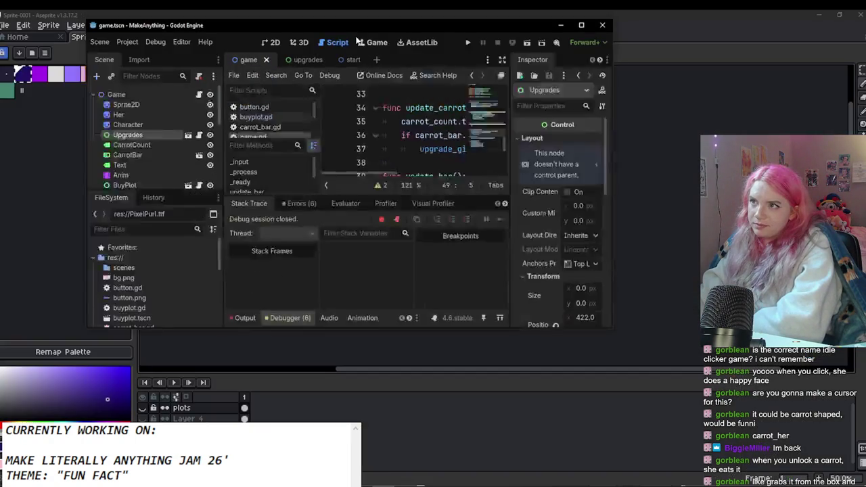
left_click(460, 30)
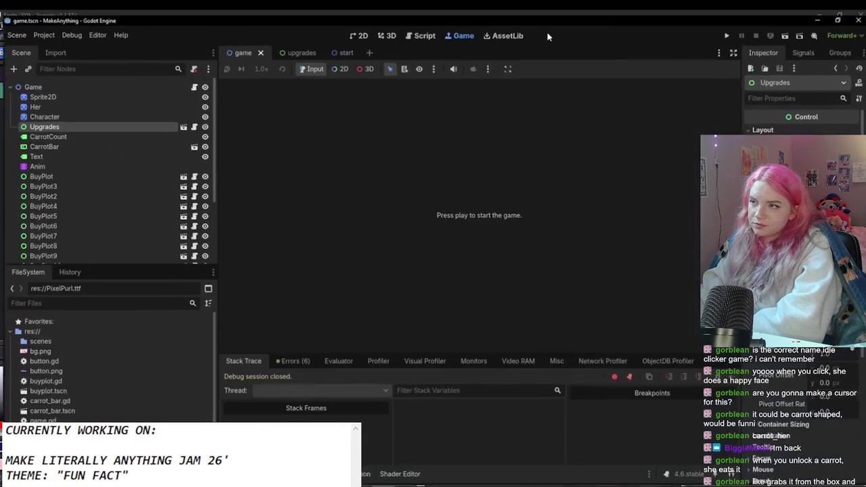
left_click(377, 30)
left_click(358, 31)
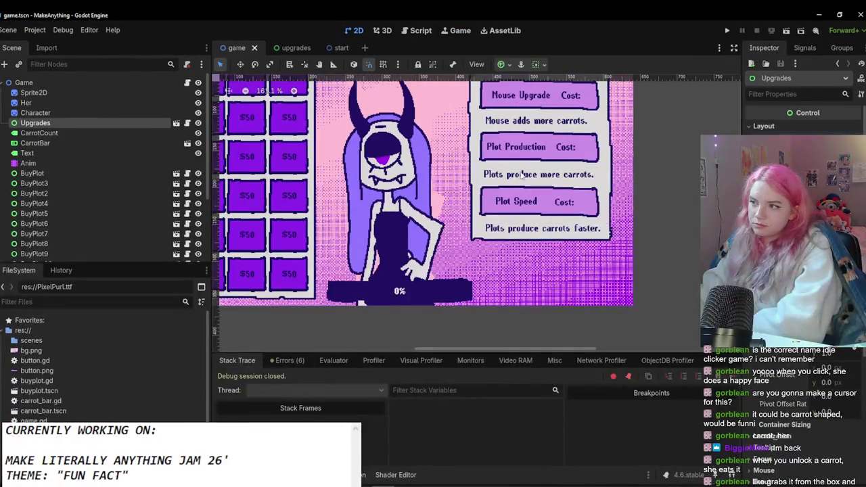
left_click(416, 30)
scroll(483, 178, "up", 10)
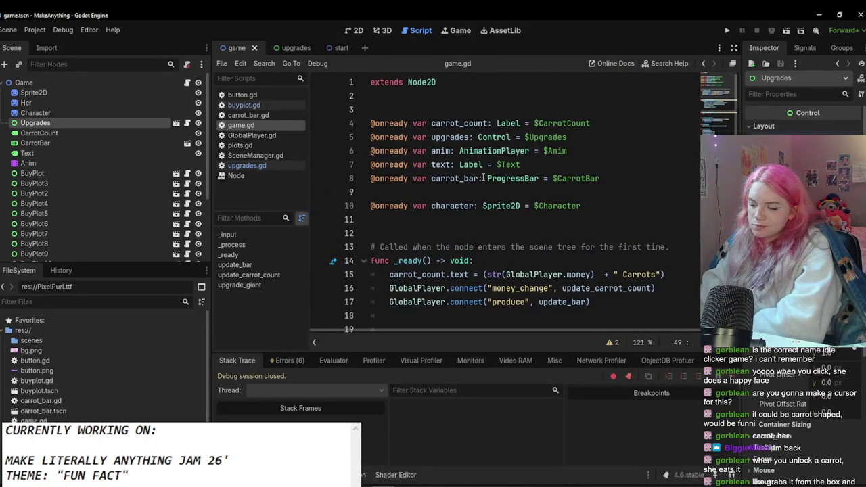
scroll(483, 178, "down", 4)
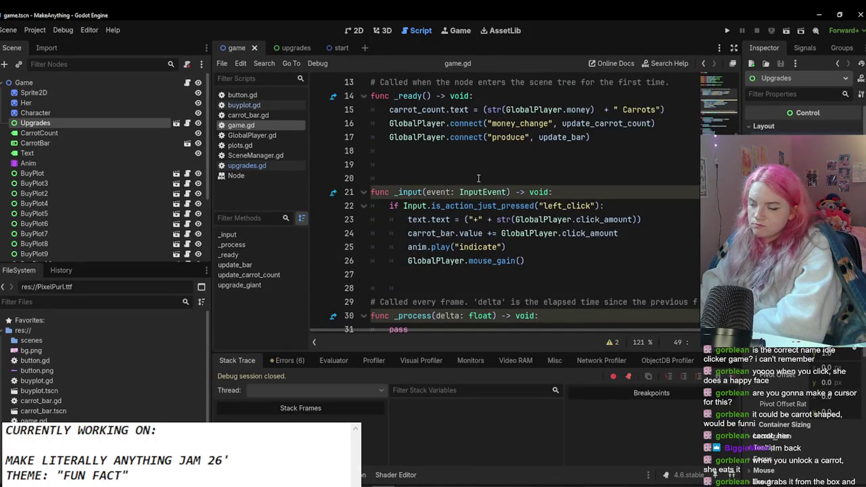
scroll(478, 178, "up", 4)
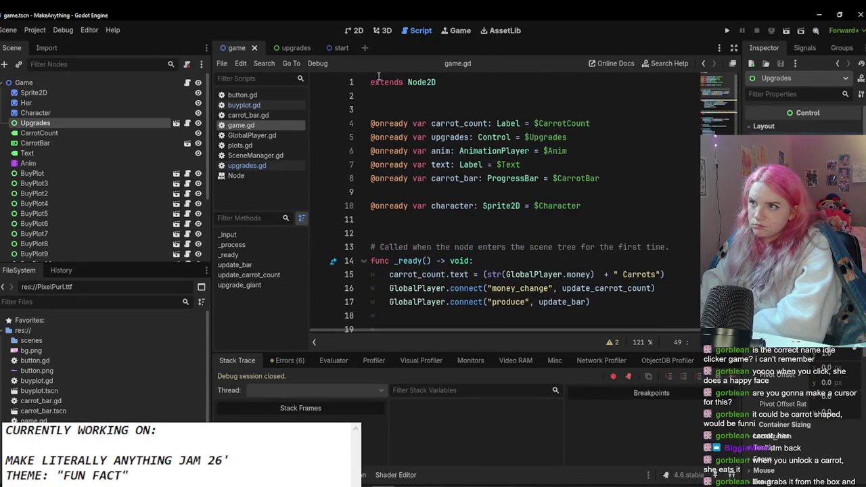
left_click(286, 49)
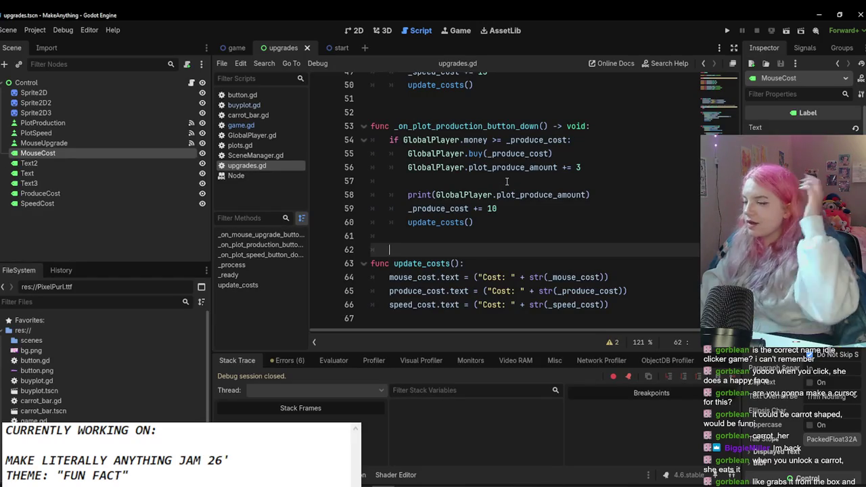
scroll(507, 184, "up", 3)
scroll(507, 184, "up", 9)
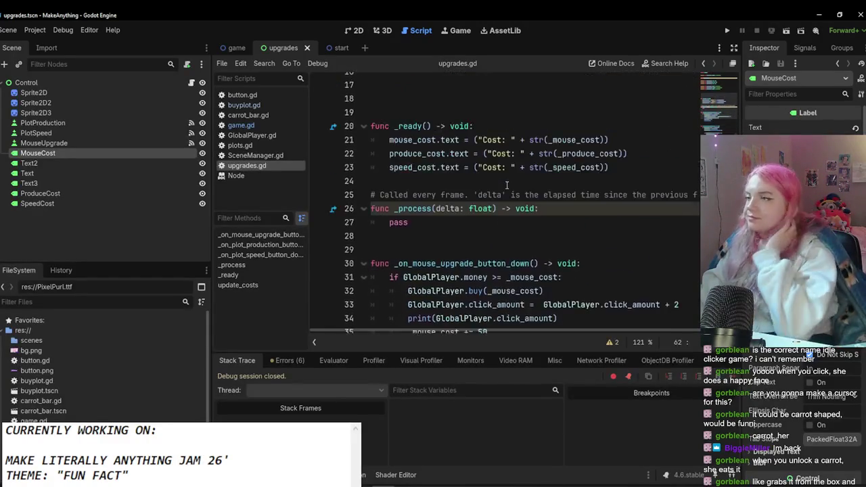
scroll(507, 187, "down", 12)
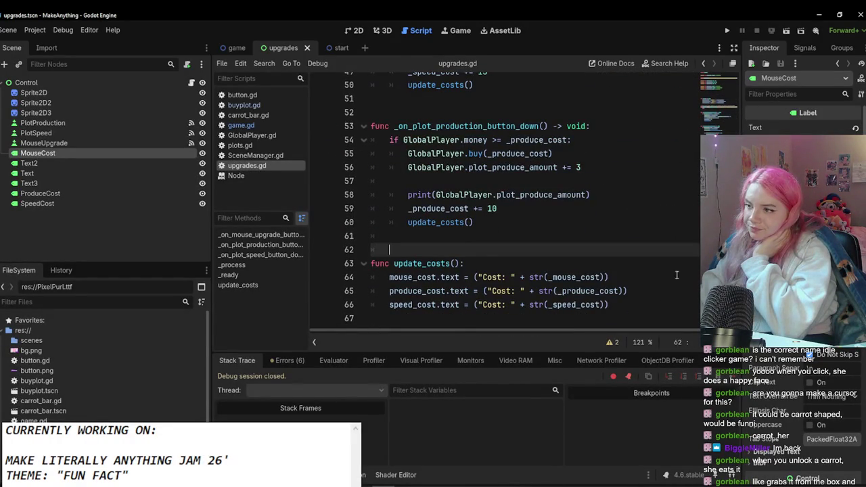
scroll(507, 196, "up", 2)
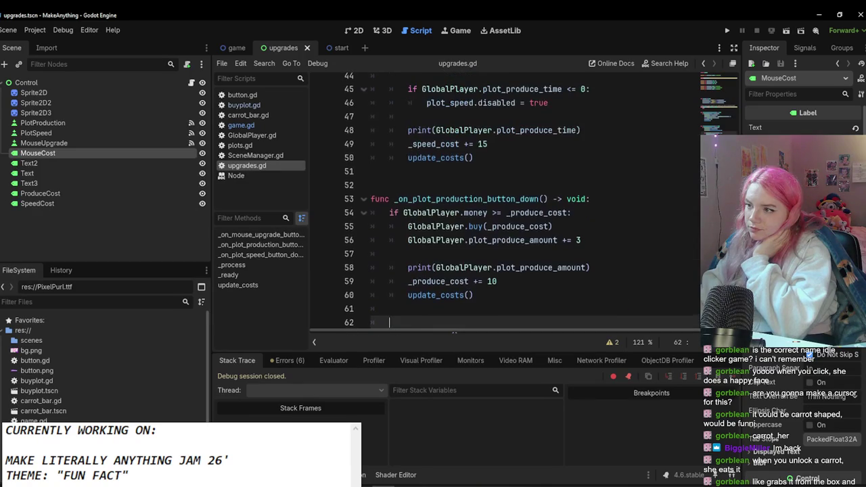
scroll(620, 171, "down", 2)
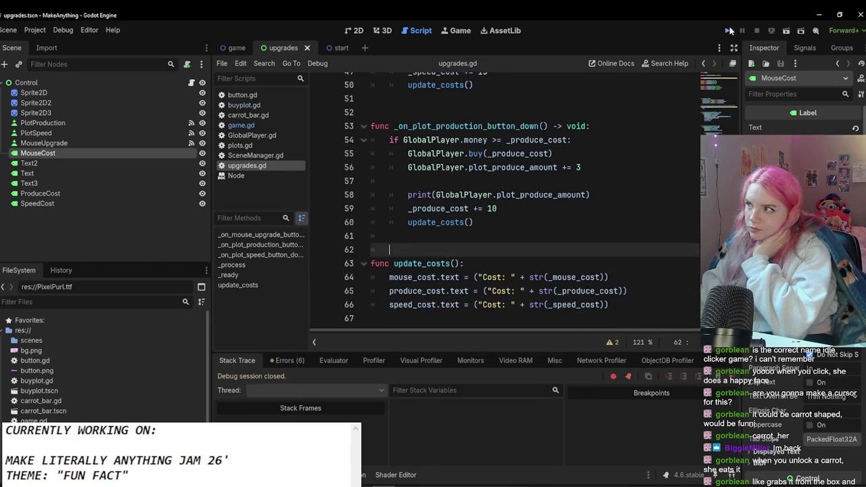
Step: Playtest from the title screen until carrots reach 31, then close the game window
left_click(730, 31)
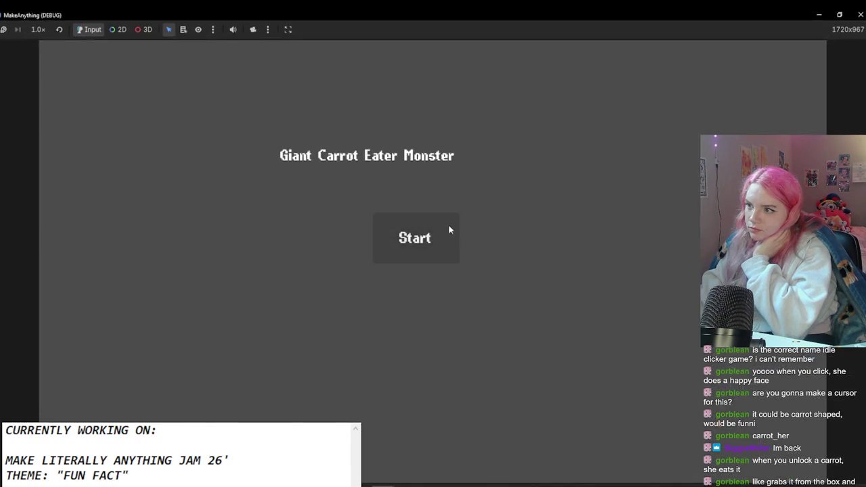
left_click(451, 228)
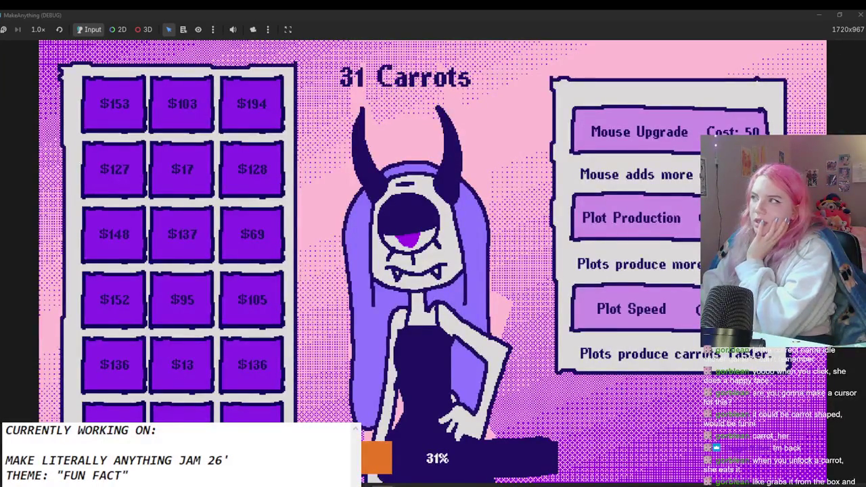
left_click(861, 14)
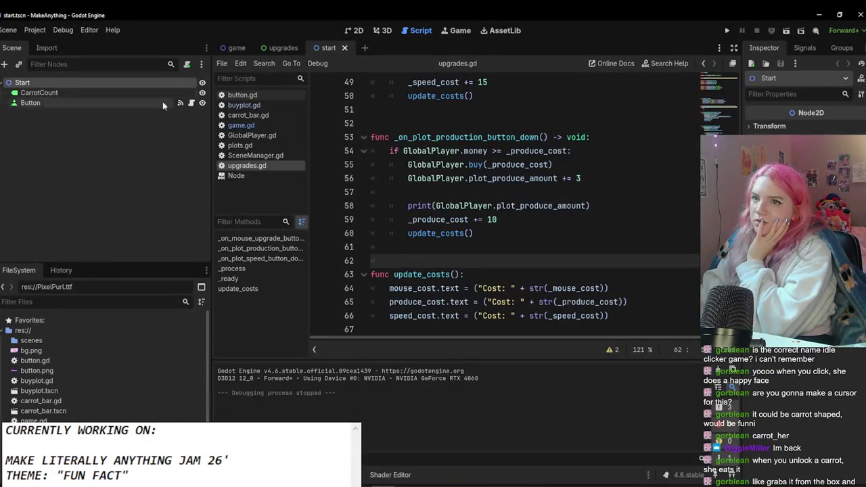
Step: Reconnect PlotProduction's button_down signal to _on_plot_production_button_down
left_click(283, 47)
left_click(130, 144)
left_click(132, 132)
left_click(132, 142)
left_click(139, 123)
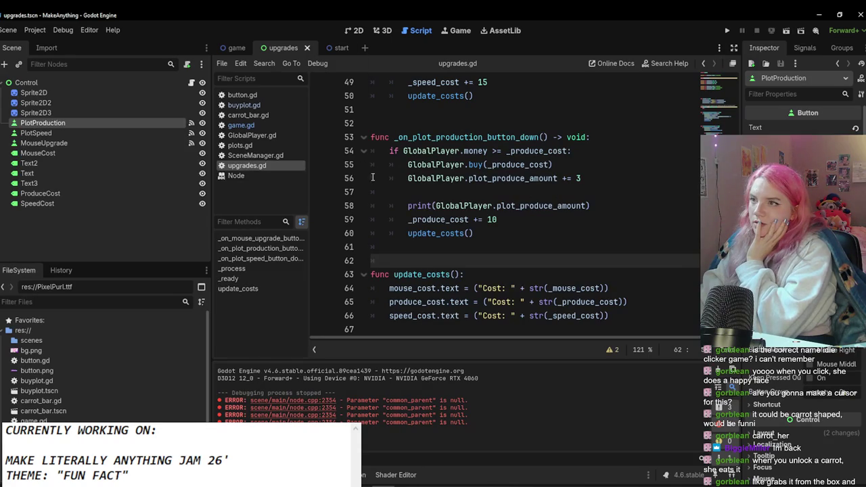
left_click(796, 48)
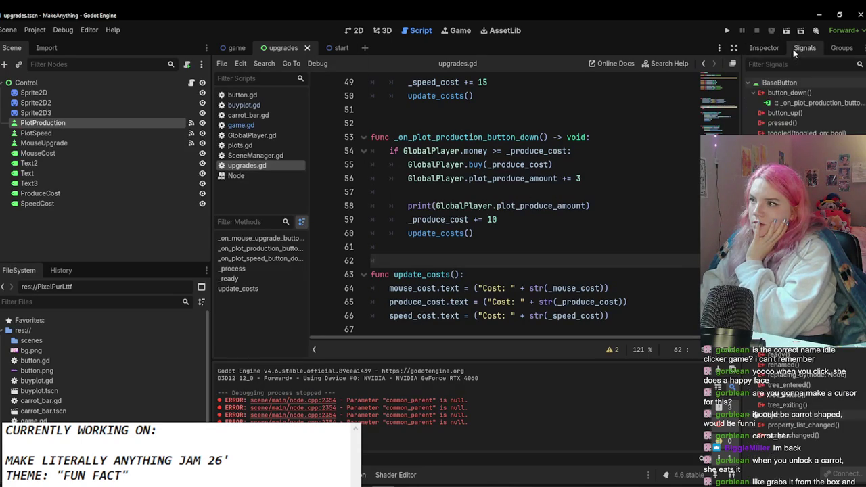
right_click(778, 103)
left_click(798, 106)
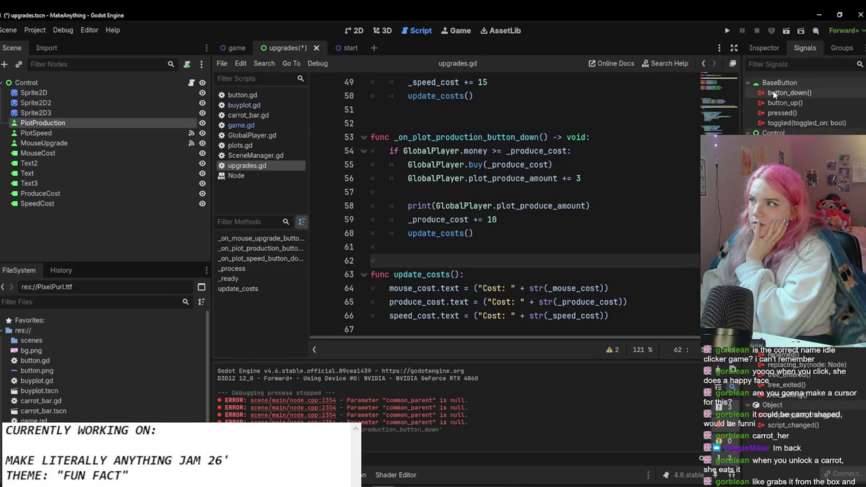
left_click(367, 358)
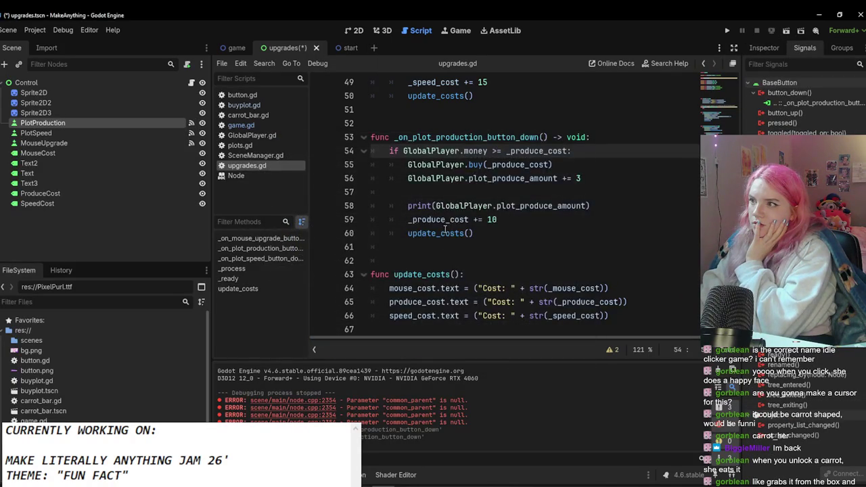
Step: Reconnect PlotSpeed's button_down signal to _on_plot_speed_button_down
scroll(445, 230, "up", 1)
scroll(512, 224, "up", 4)
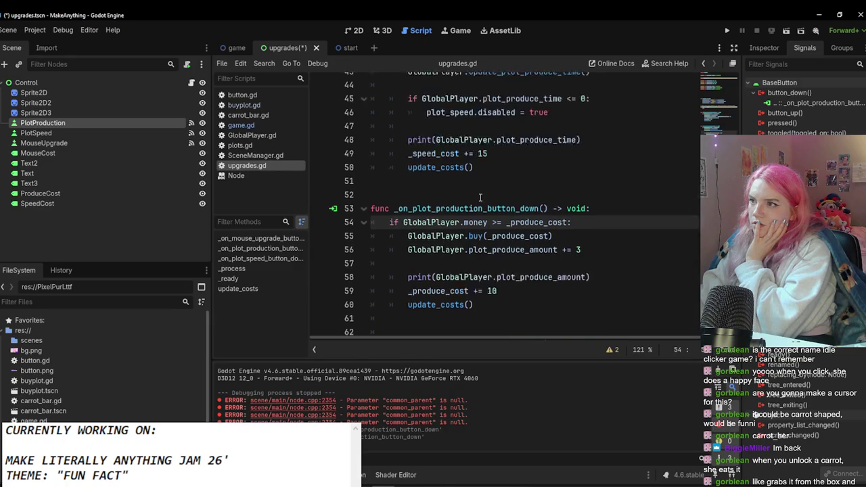
left_click(474, 192)
left_click(68, 135)
right_click(68, 135)
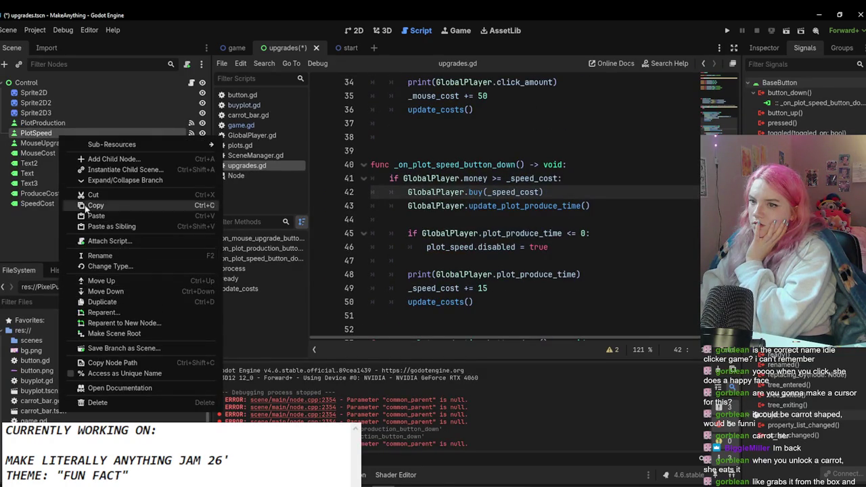
left_click(39, 134)
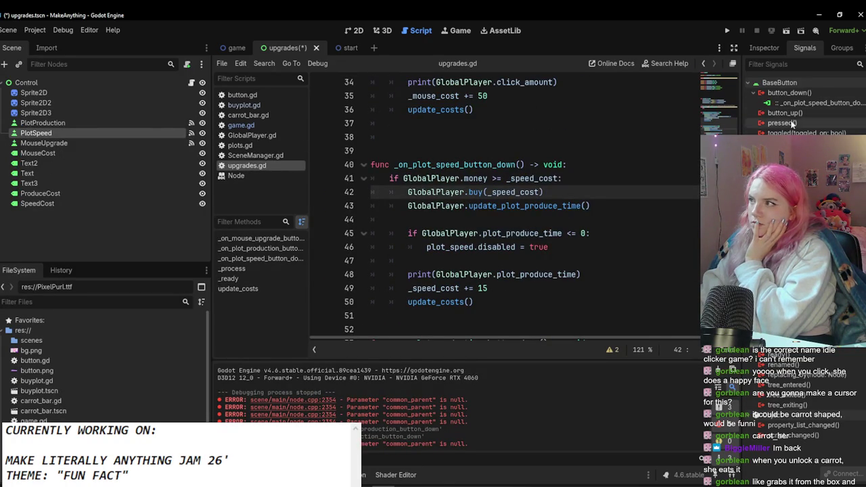
right_click(779, 103)
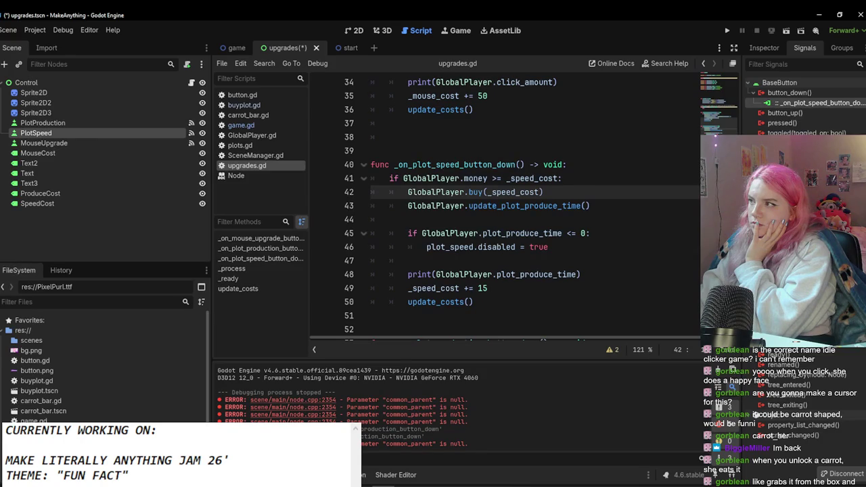
double_click(779, 93)
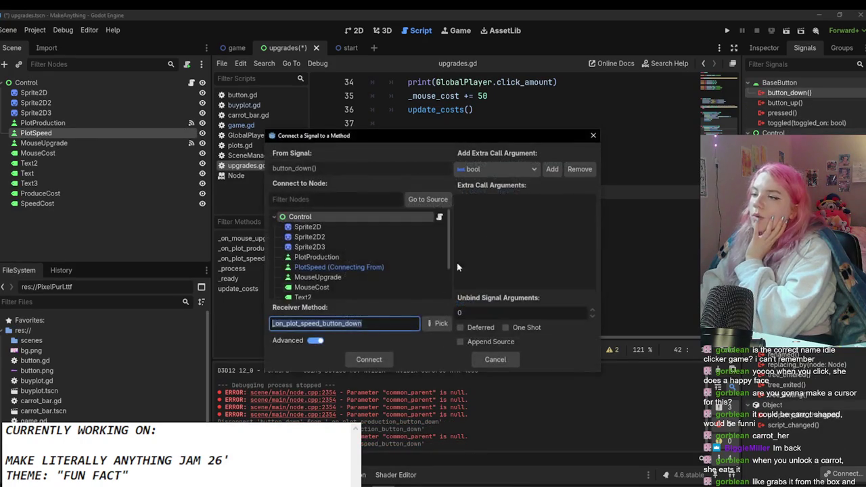
left_click(367, 360)
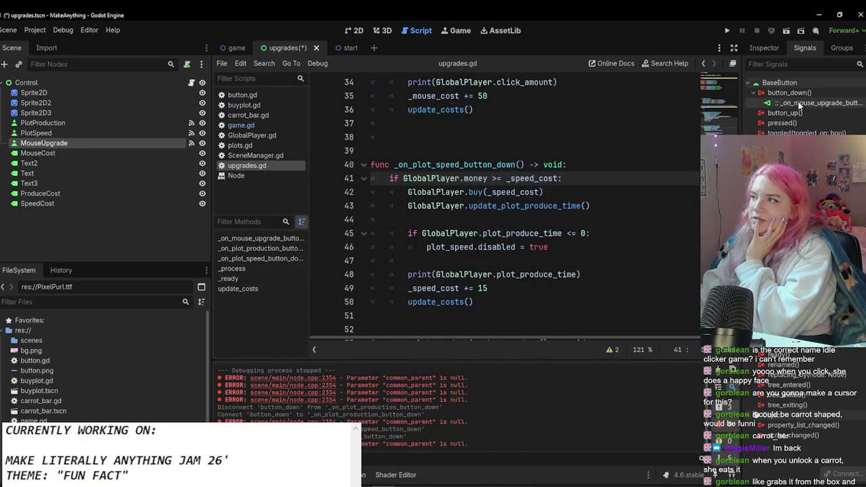
Step: Reconnect MouseUpgrade's button_down to _on_mouse_upgrade_button_down and run the project
double_click(772, 93)
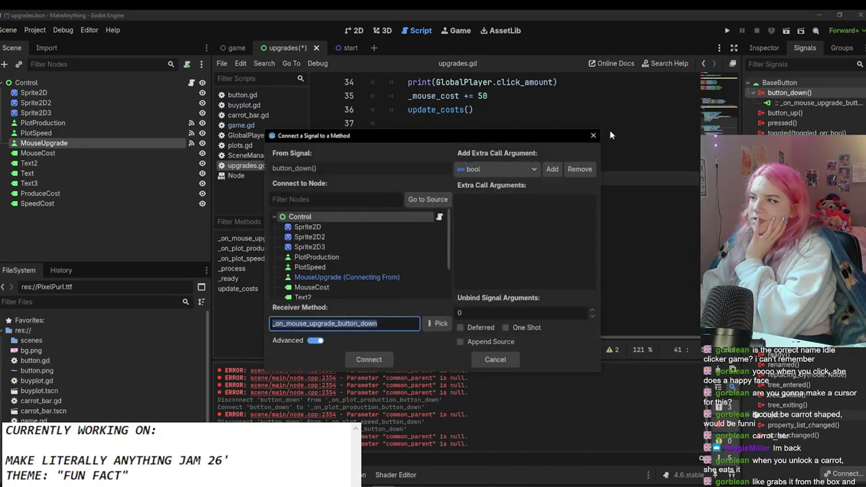
key("Escape")
right_click(777, 102)
left_click(820, 108)
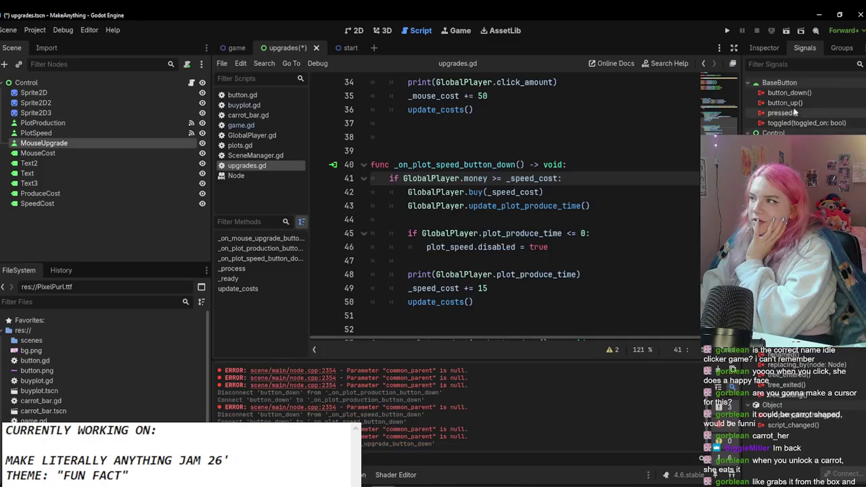
left_click(367, 359)
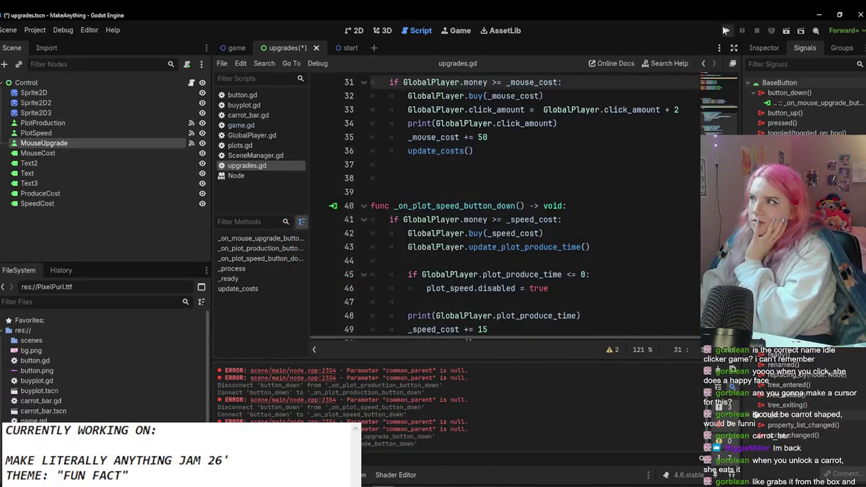
left_click(726, 31)
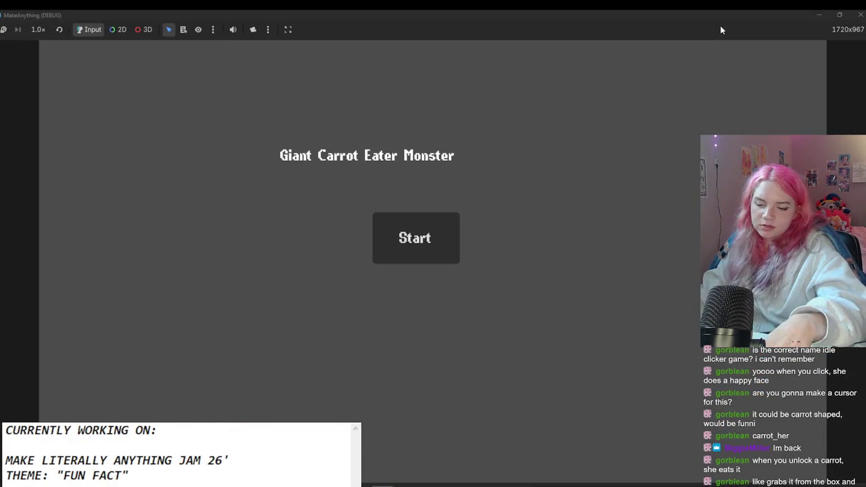
Step: Start the game, click the monster, buy Plot Production and the $14, $11, $14, $31 plots
left_click(443, 223)
left_click(406, 189)
left_click(406, 189)
left_click(417, 178)
left_click(417, 178)
left_click(416, 177)
left_click(632, 217)
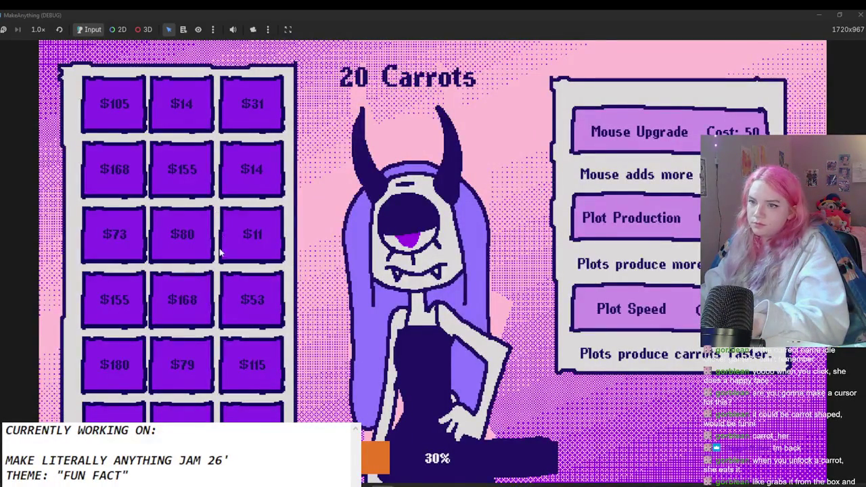
left_click(252, 168)
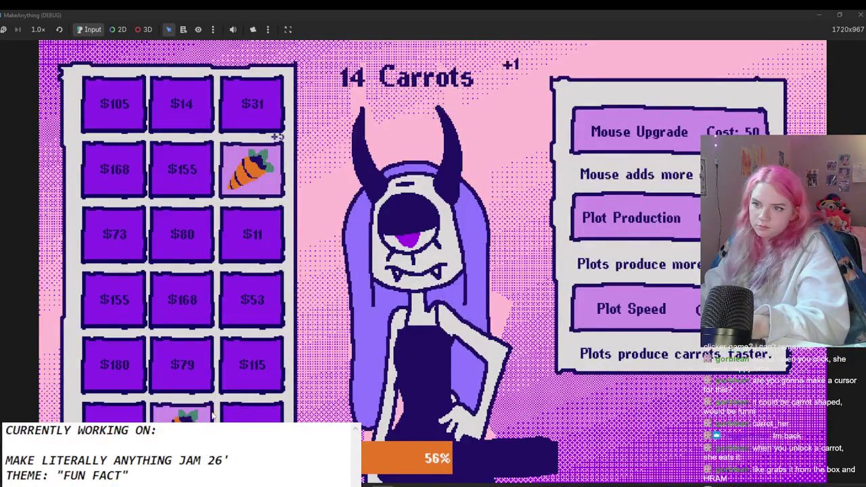
left_click(264, 249)
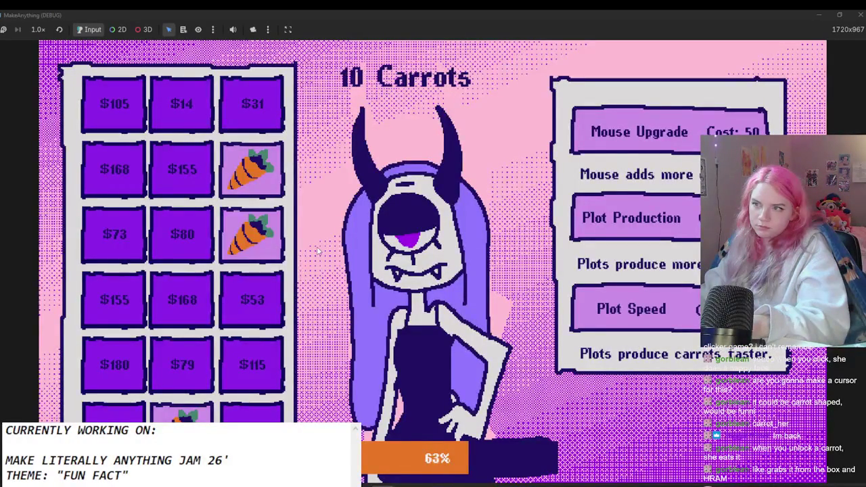
left_click(207, 127)
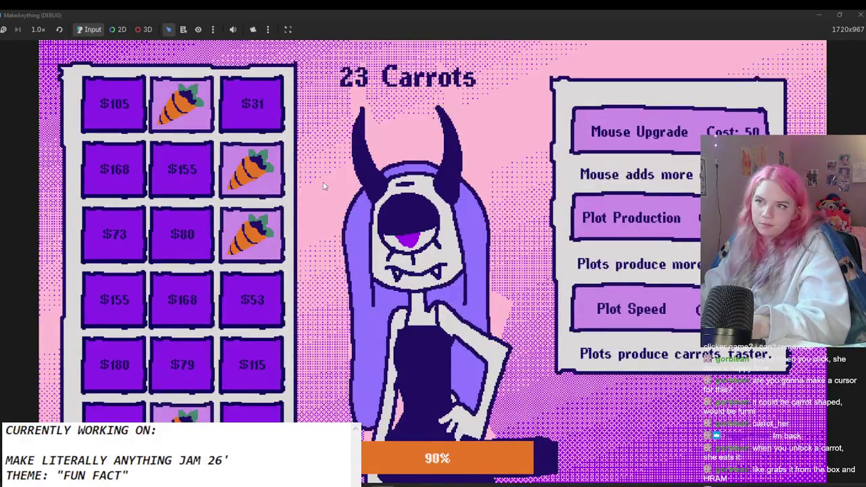
left_click(270, 125)
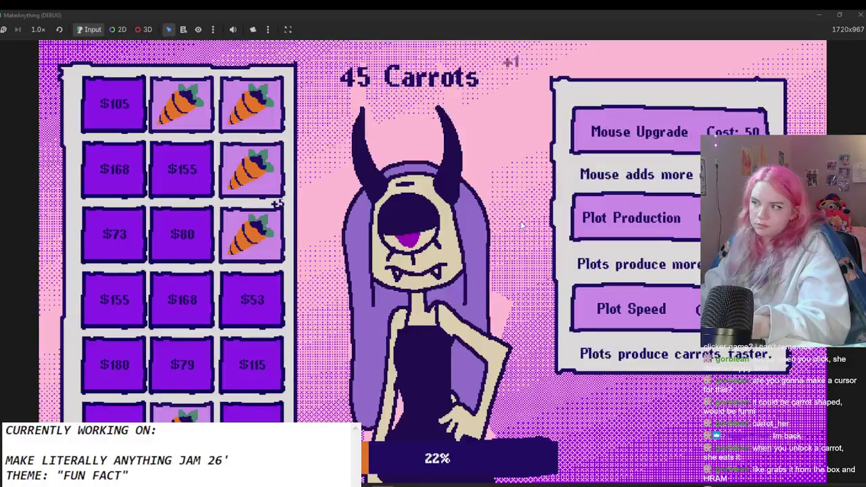
Step: Buy Plot Production and two Plot Speed upgrades, the $53 plot, and click the character
left_click(609, 218)
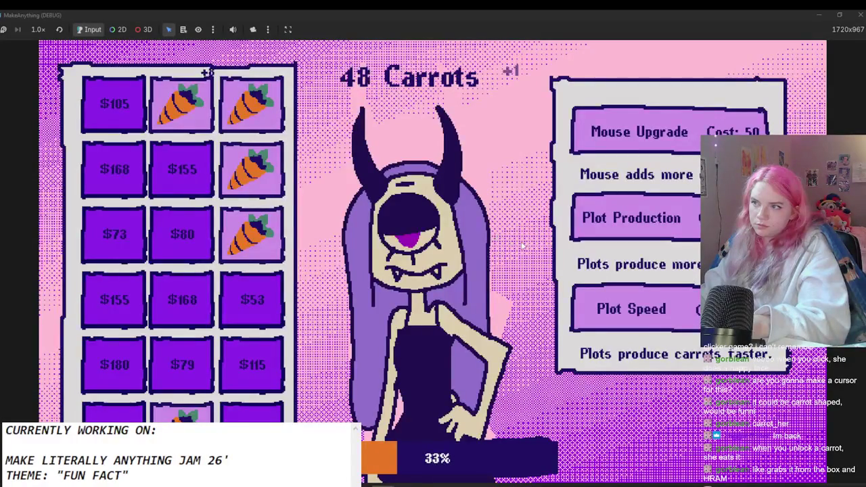
left_click(626, 292)
left_click(525, 313)
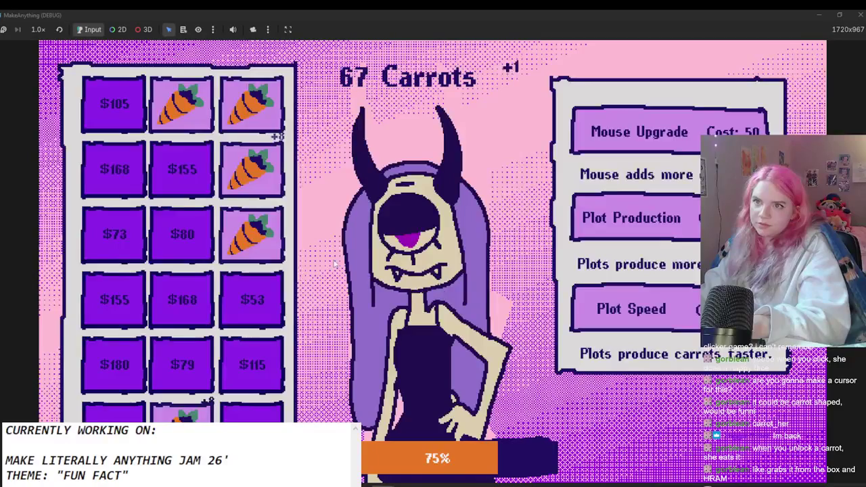
left_click(263, 305)
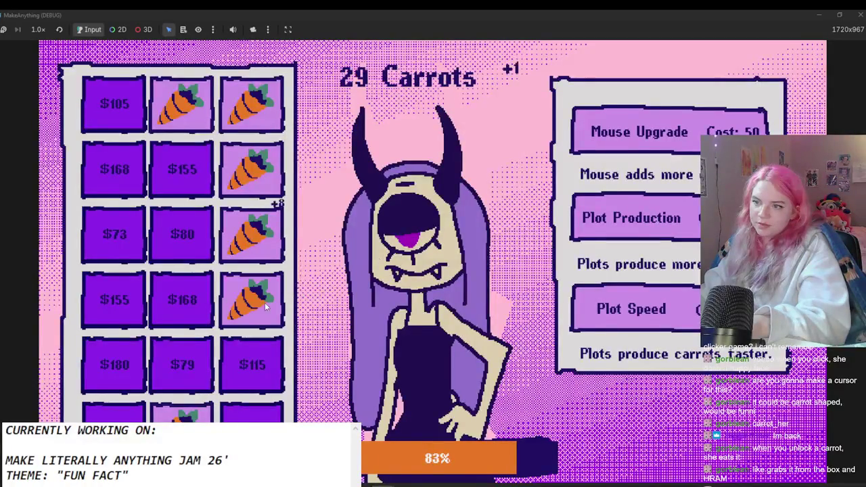
left_click(632, 218)
left_click(446, 244)
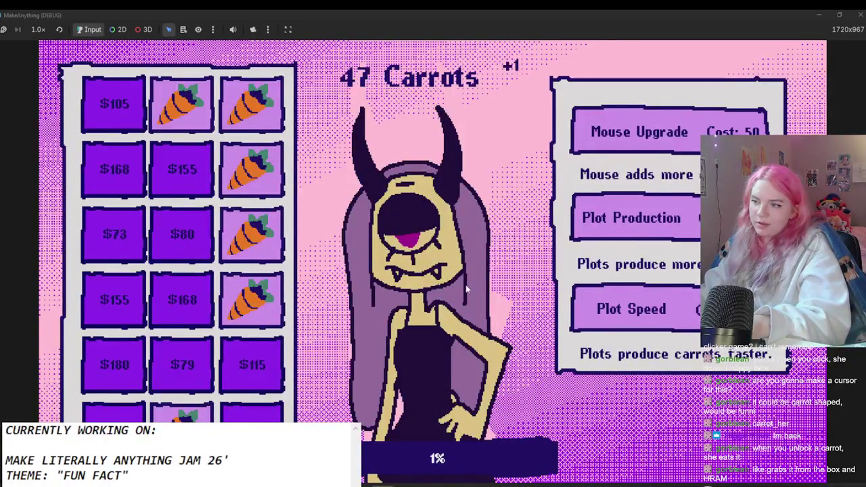
left_click(449, 271)
left_click(449, 288)
left_click(448, 288)
left_click(449, 287)
left_click(632, 217)
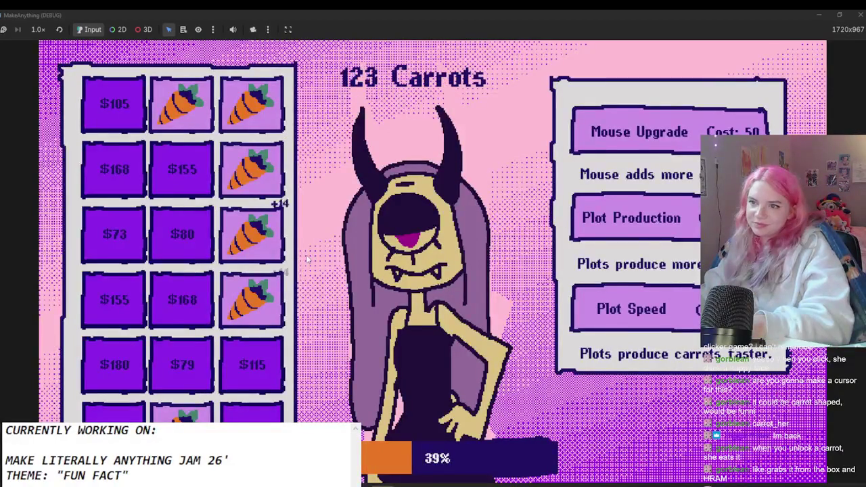
Step: Buy the $80 and $73 plots, three Mouse Upgrades, plus more Production and Speed upgrades
left_click(201, 254)
left_click(116, 233)
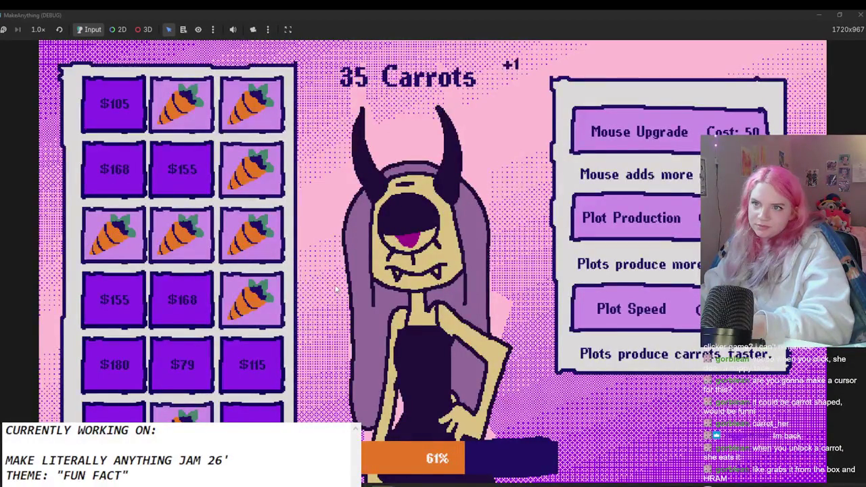
left_click(639, 132)
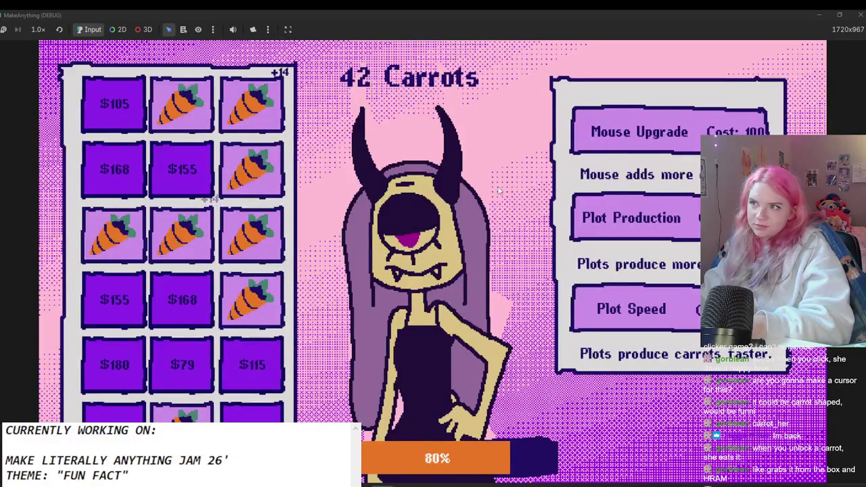
left_click(610, 220)
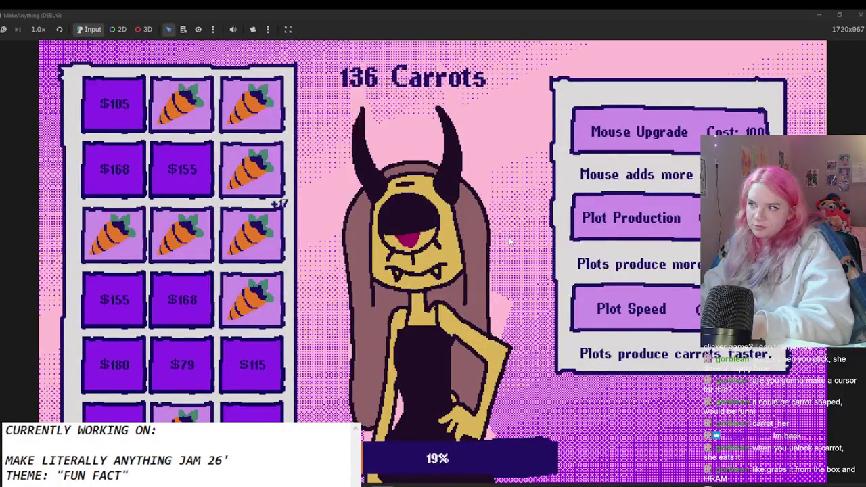
left_click(588, 298)
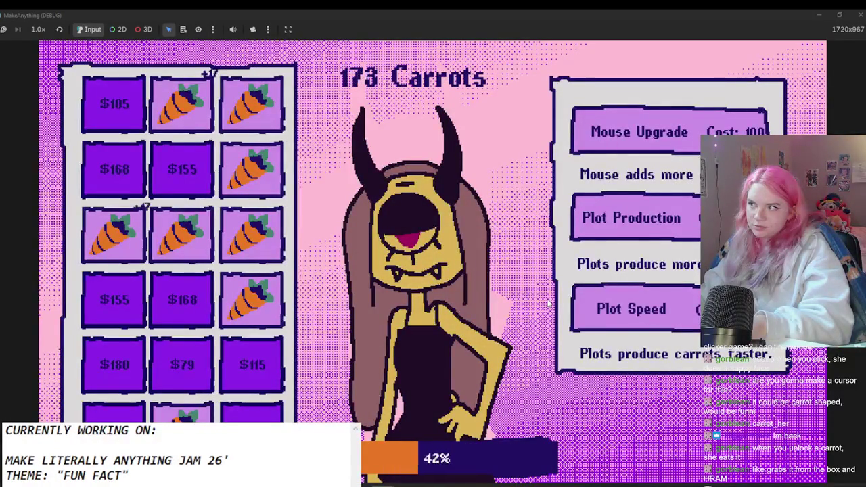
left_click(622, 133)
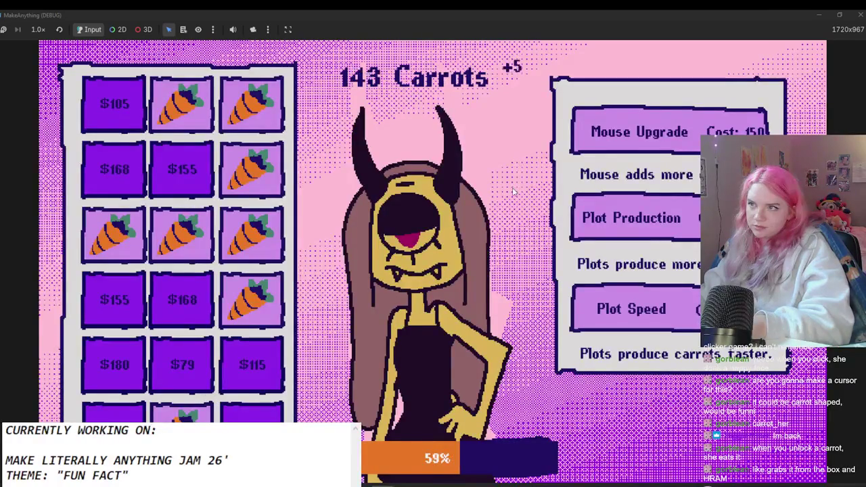
left_click(630, 132)
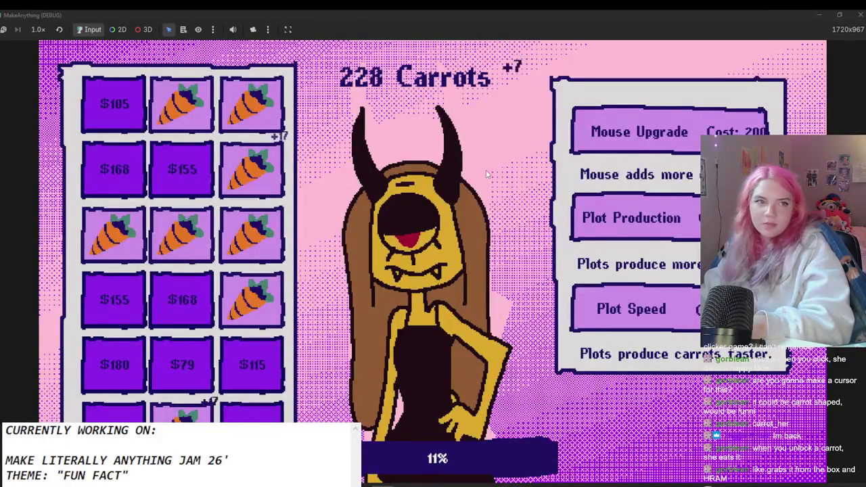
left_click(623, 215)
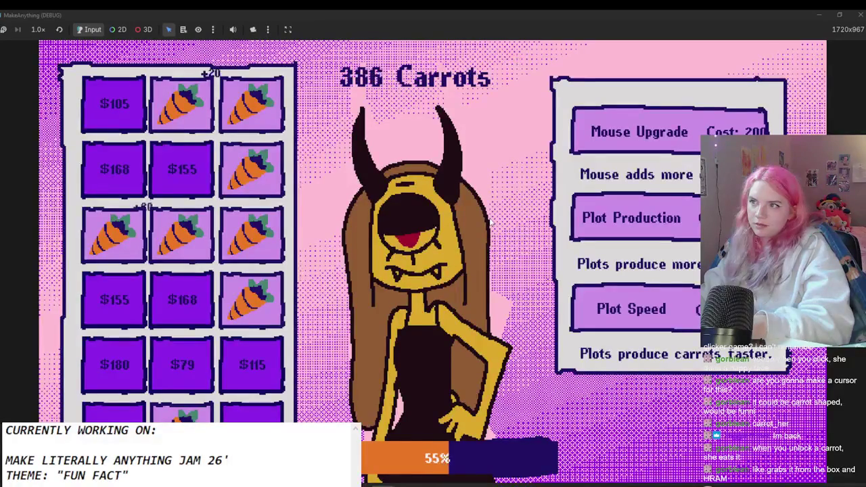
Step: Buy the $155, $168, $105 and remaining $168 plots, then restore down the game window
left_click(182, 169)
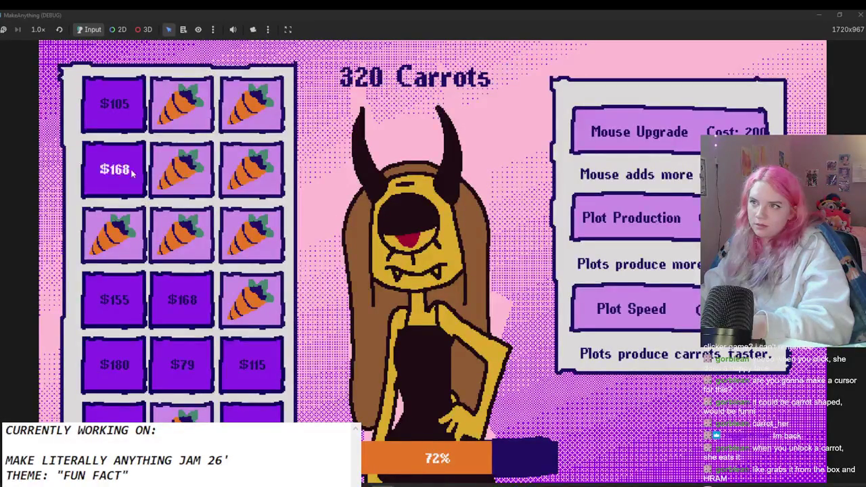
left_click(132, 173)
left_click(127, 129)
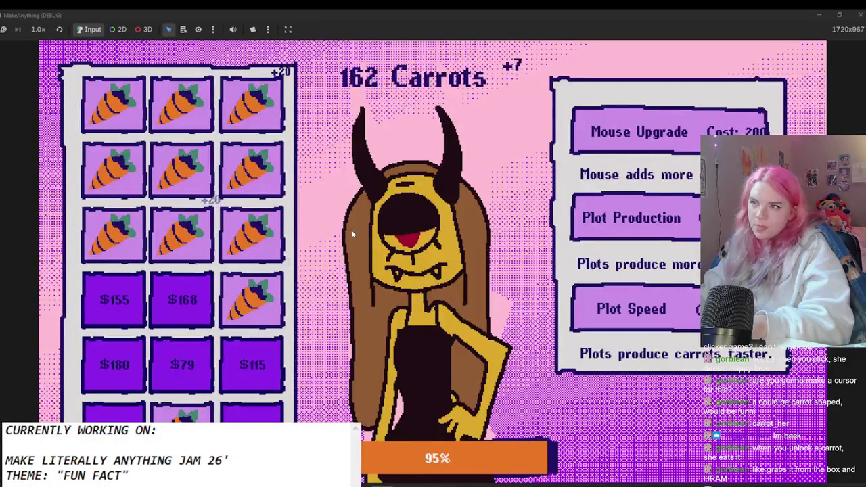
left_click(180, 315)
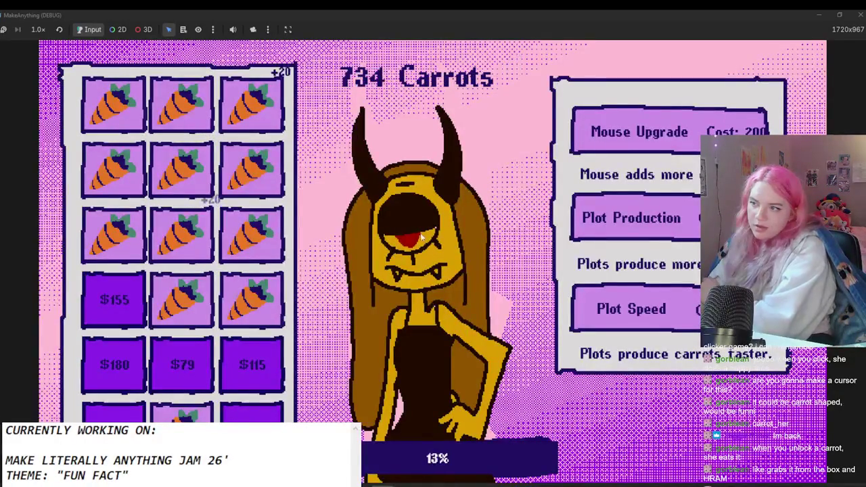
left_click(845, 14)
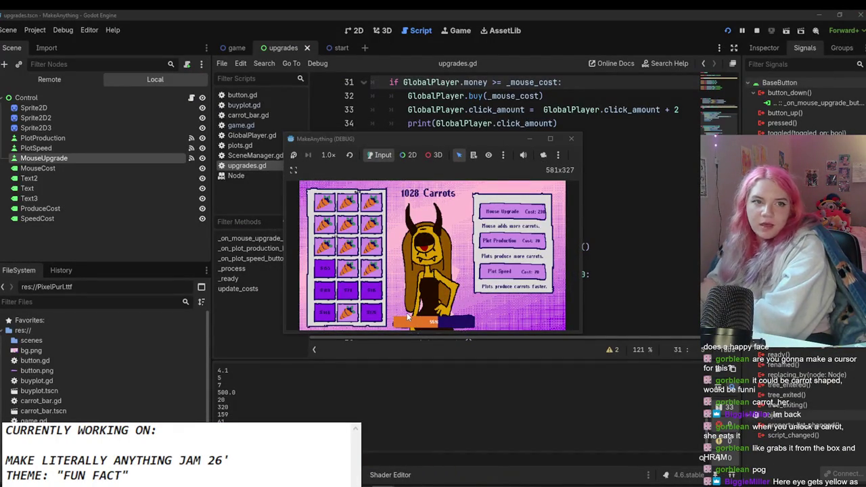
Step: Close the playtest and open the game.gd script from the Game root node
left_click(572, 138)
left_click(361, 31)
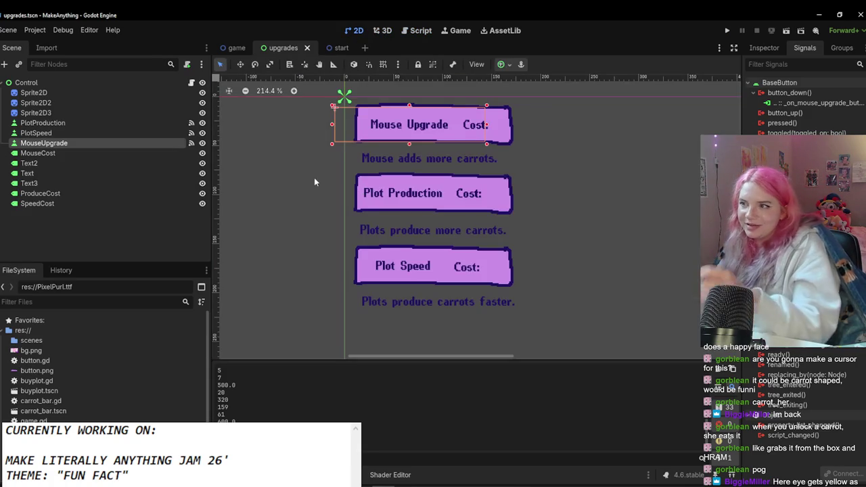
left_click(163, 123)
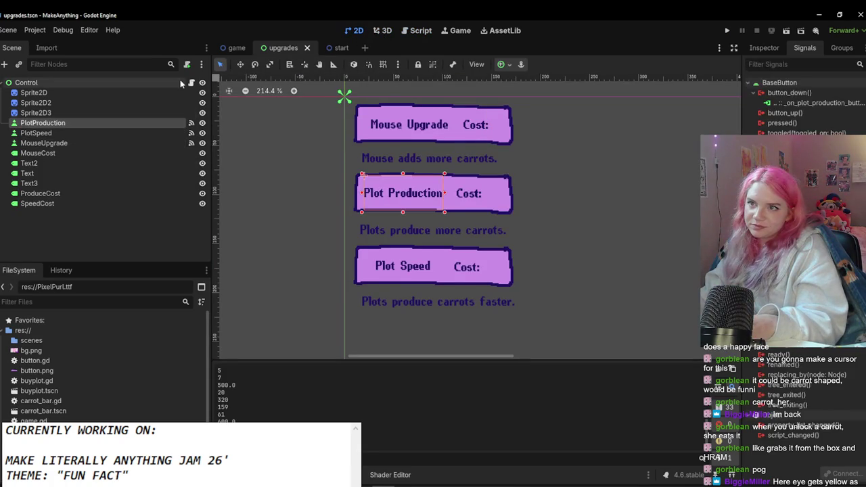
left_click(192, 83)
scroll(414, 201, "up", 2)
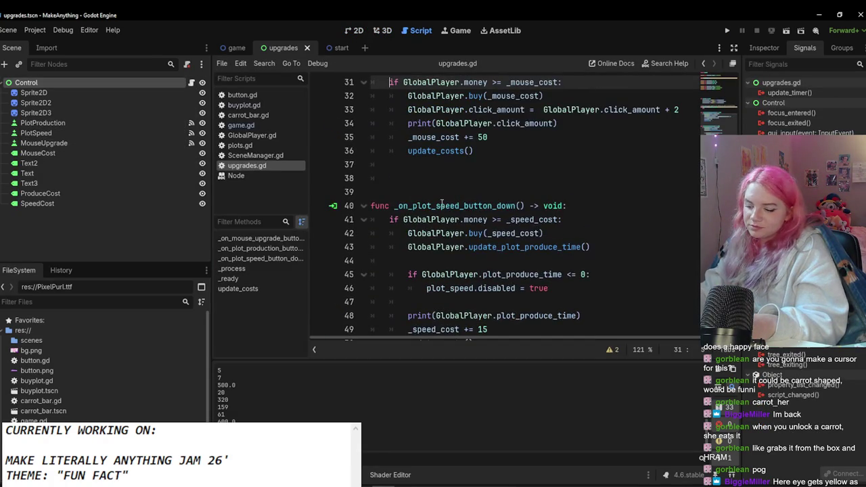
scroll(442, 203, "down", 2, "ctrl")
scroll(442, 203, "up", 3)
left_click(241, 125)
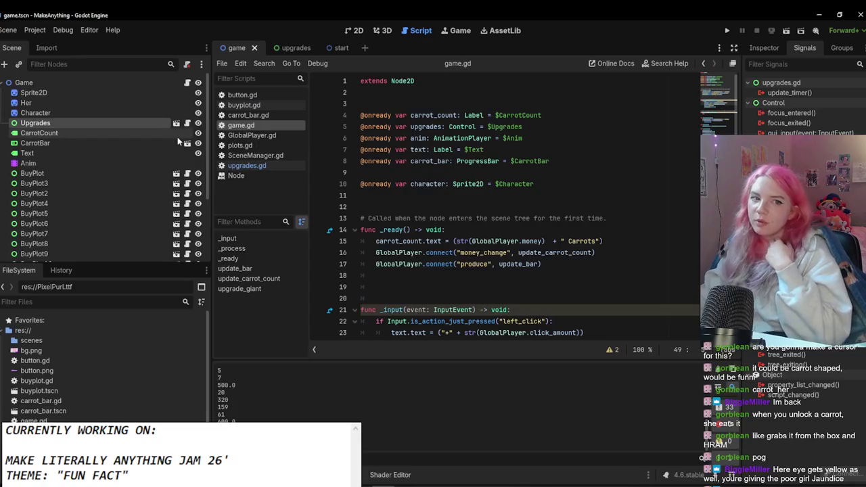
left_click(102, 83)
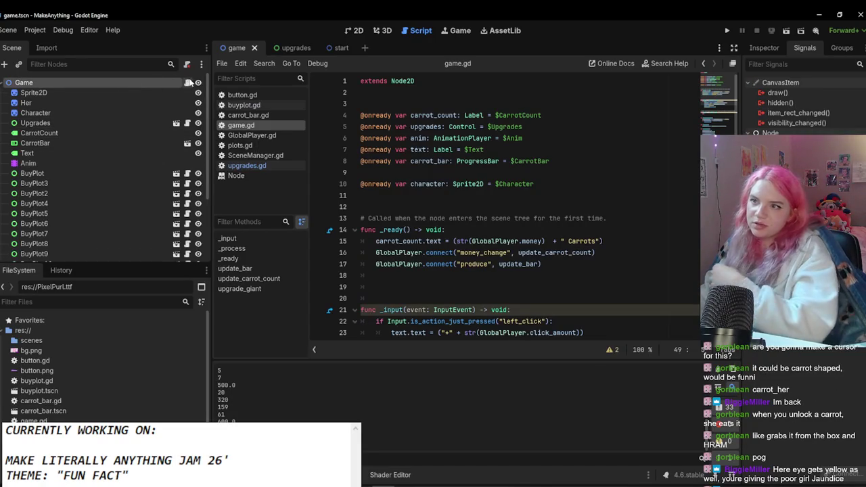
scroll(507, 267, "down", 9)
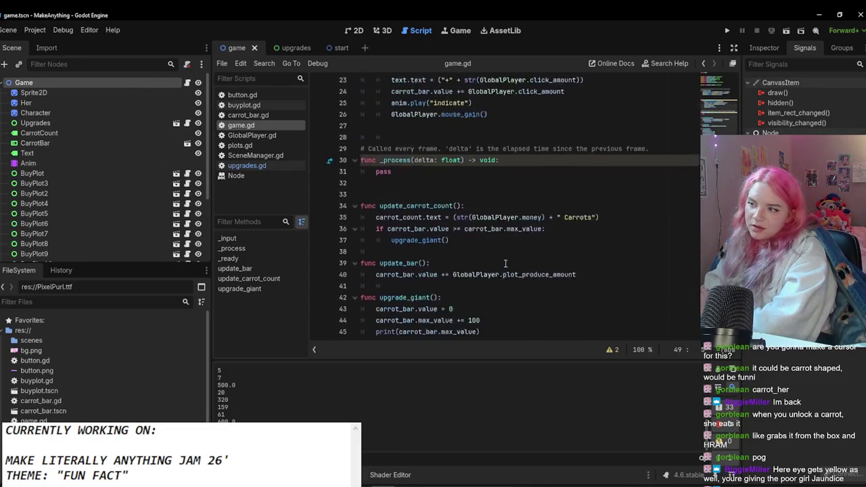
Step: Change line 44 to carrot_bar.max_value = carrot_bar.max_value * 2.2 and save
left_click_drag(481, 254, 471, 253)
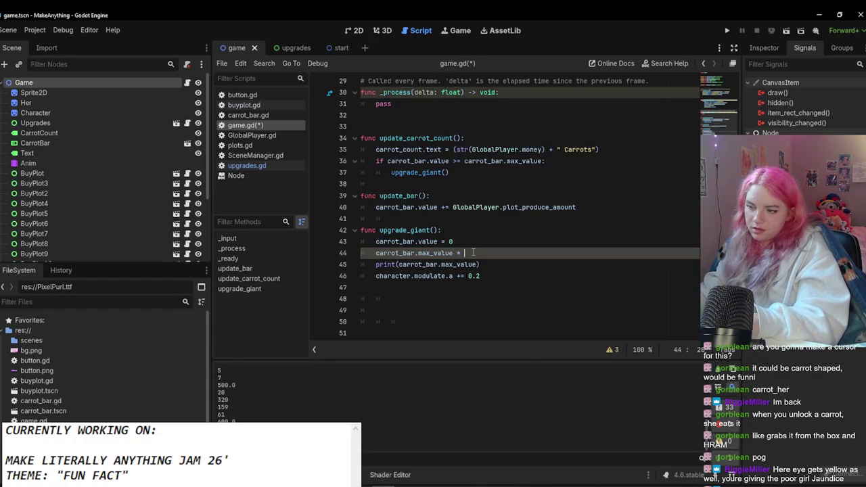
type("2.2")
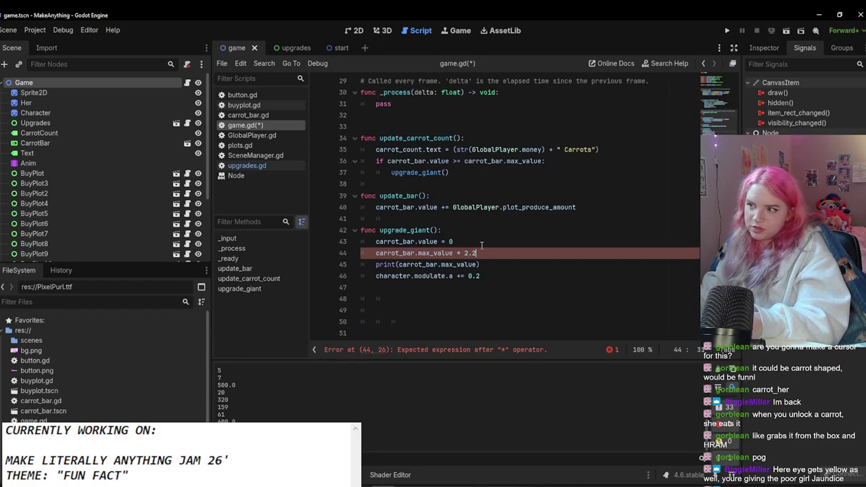
key("ctrl+s")
key("Down")
key("Down")
key("Down")
key("Up")
key("Up")
key("Up")
key("End")
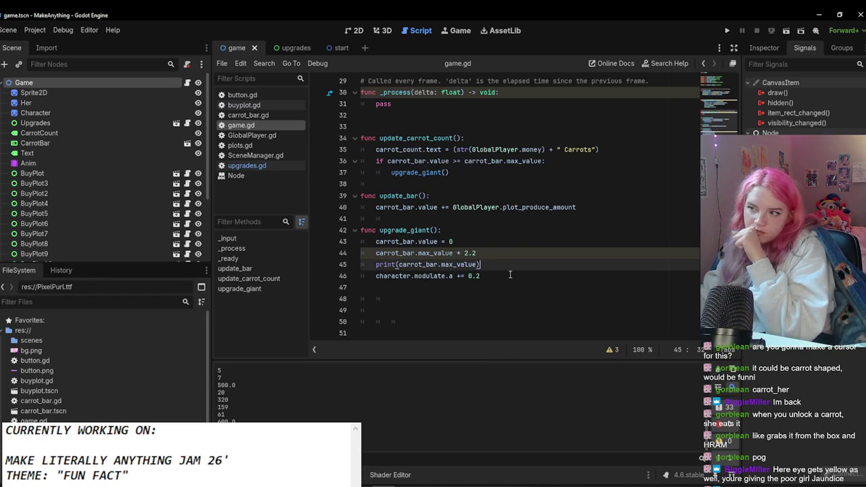
left_click(459, 254)
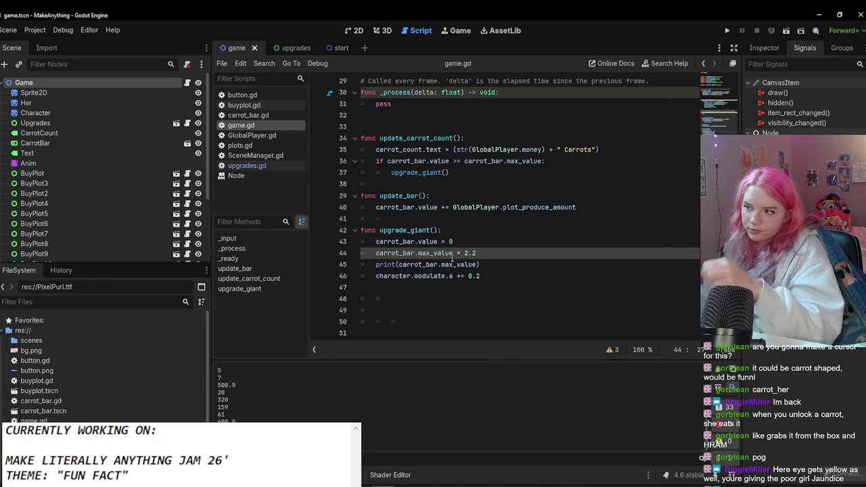
left_click_drag(453, 253, 377, 253)
key("ctrl+c")
left_click(453, 254)
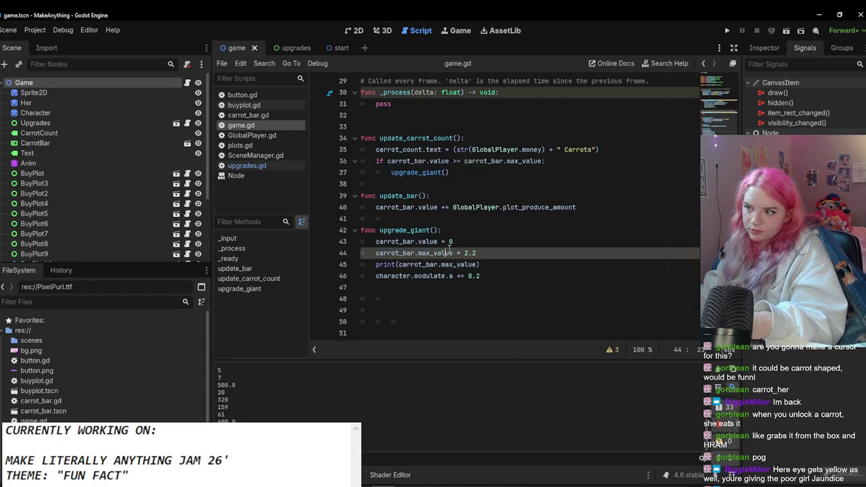
type("=")
key("ctrl+v")
key("ctrl+s")
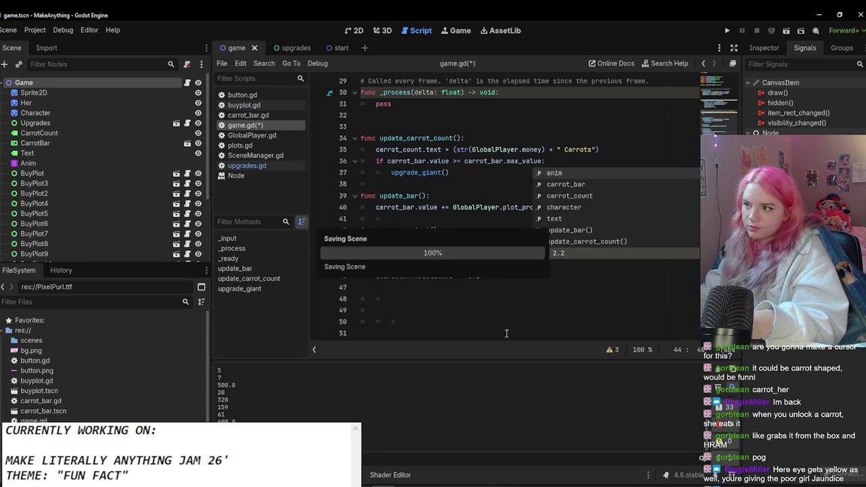
left_click(482, 311)
scroll(472, 270, "up", 3)
scroll(437, 247, "down", 3)
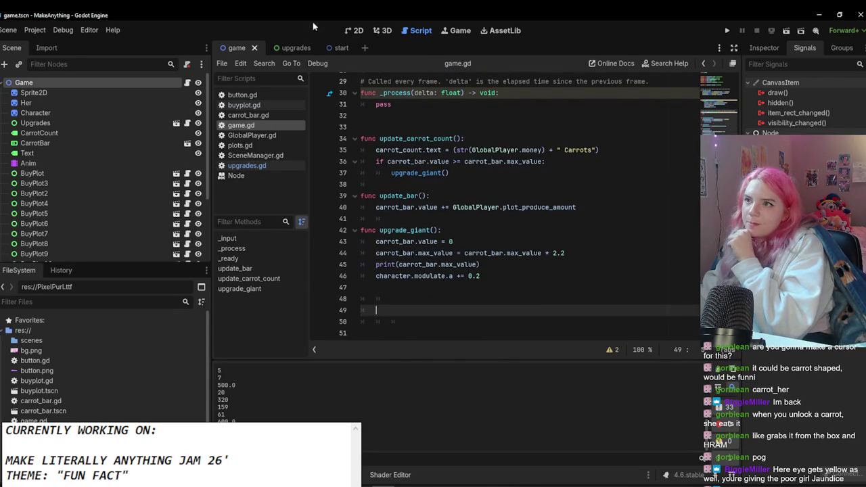
Step: Show the upgrades scene in the 2D view, then switch to Aseprite
left_click(296, 48)
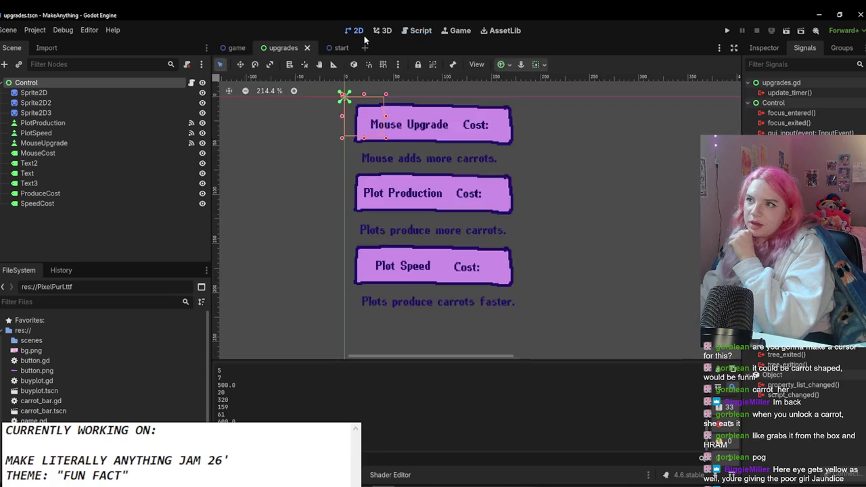
left_click(379, 30)
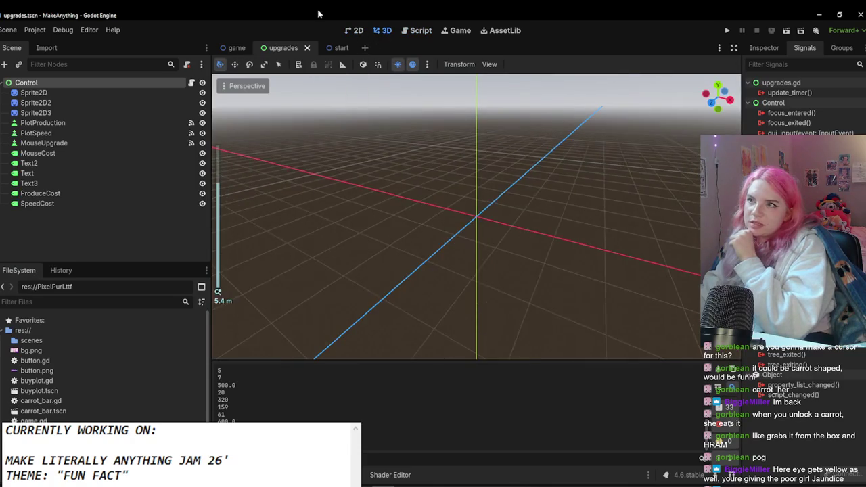
left_click(352, 31)
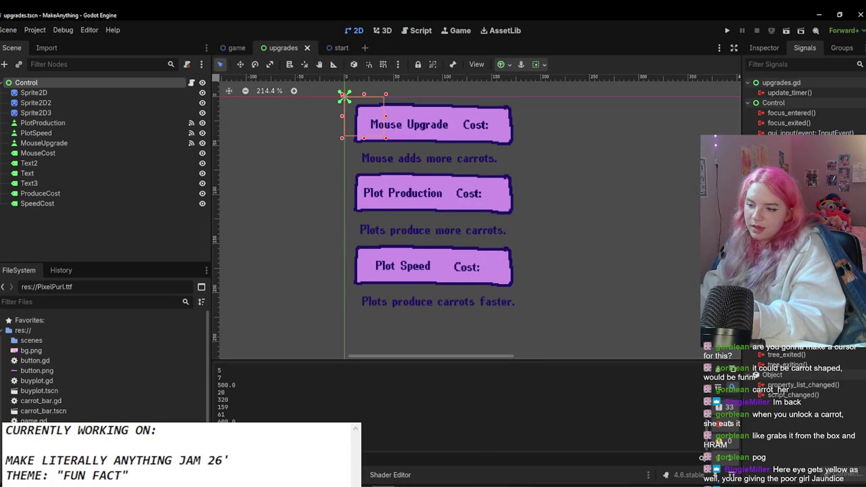
key("alt+Tab")
scroll(390, 281, "up", 3)
scroll(247, 367, "down", 4)
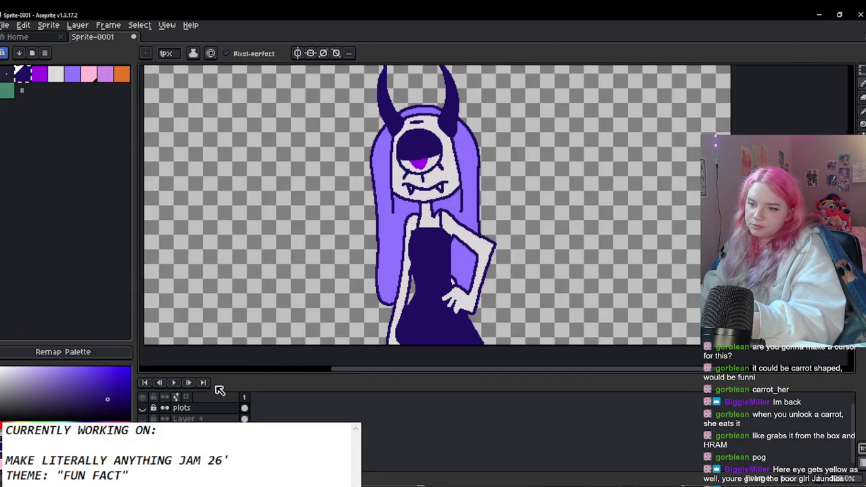
Step: Sample the background pink and magenta as gradient colours, then add new Layer 5
scroll(333, 273, "down", 2)
scroll(372, 269, "up", 2)
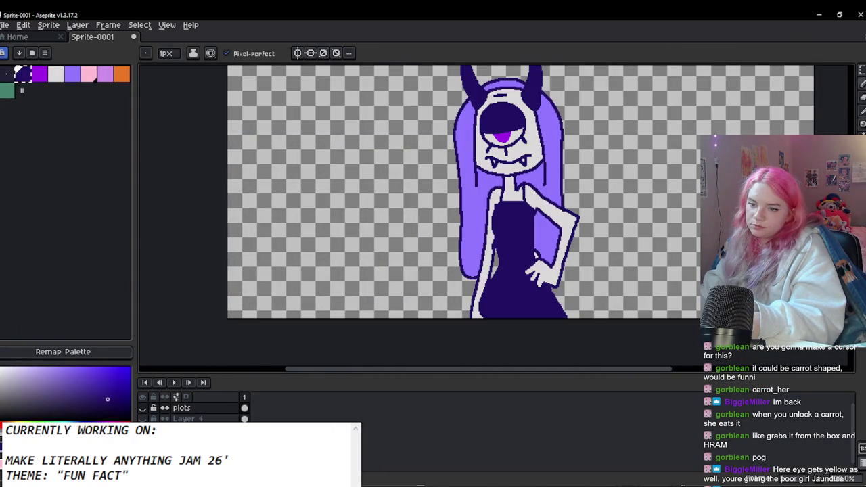
scroll(424, 302, "down", 2)
scroll(479, 291, "up", 2)
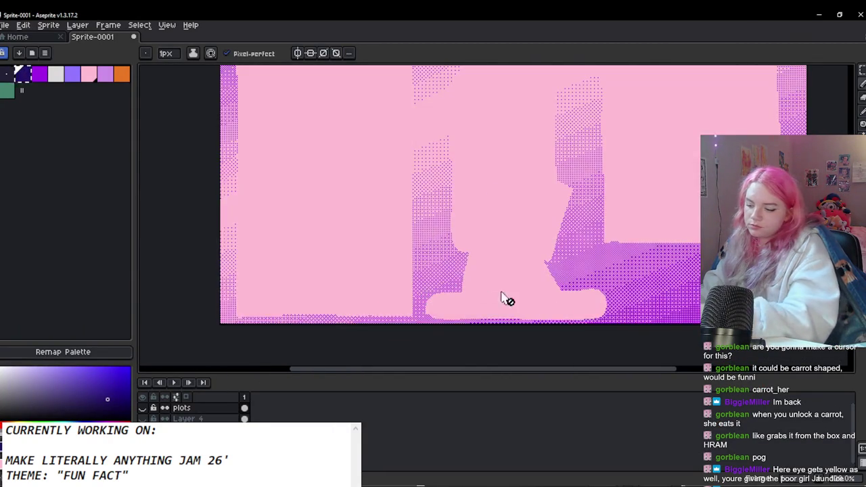
left_click(383, 251, "alt")
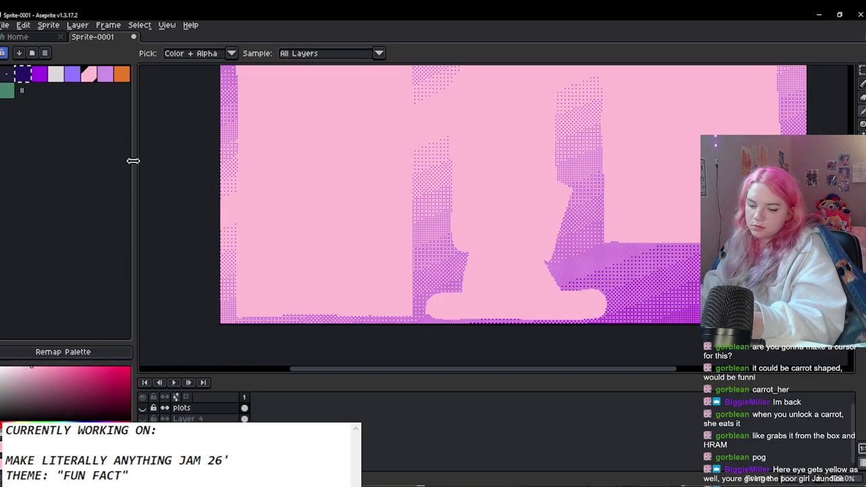
left_click(27, 76)
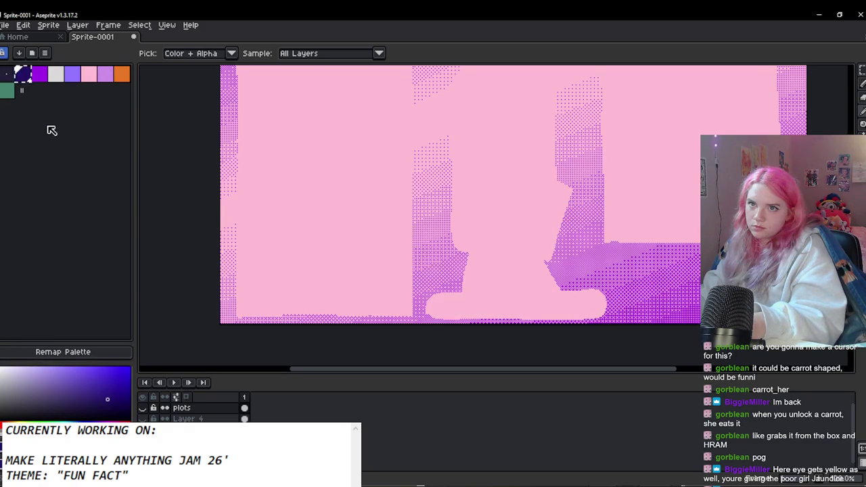
left_click(322, 208)
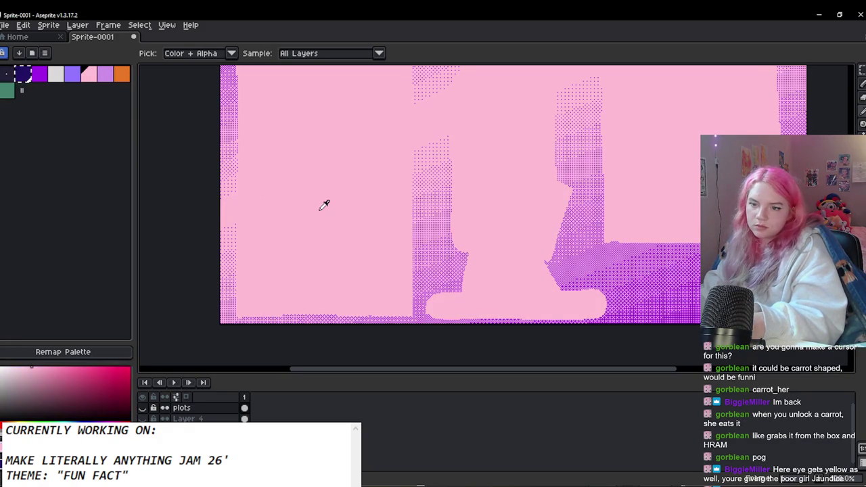
left_click(46, 77)
scroll(373, 232, "down", 3)
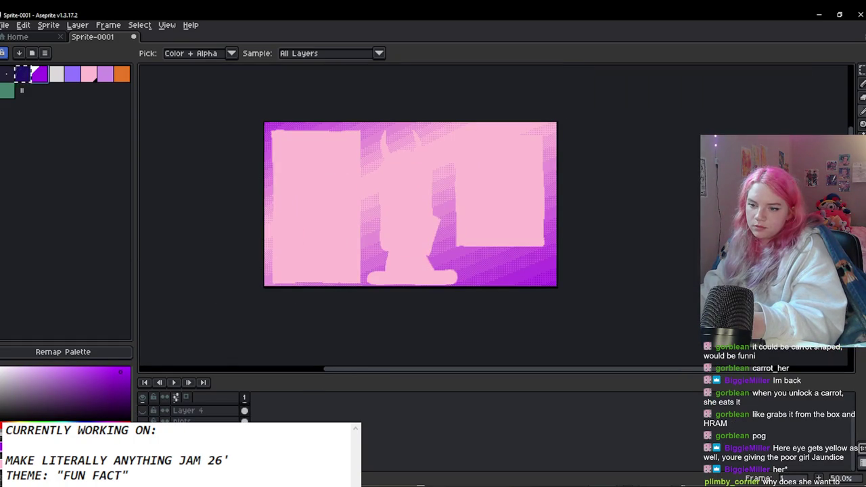
key("shift+n")
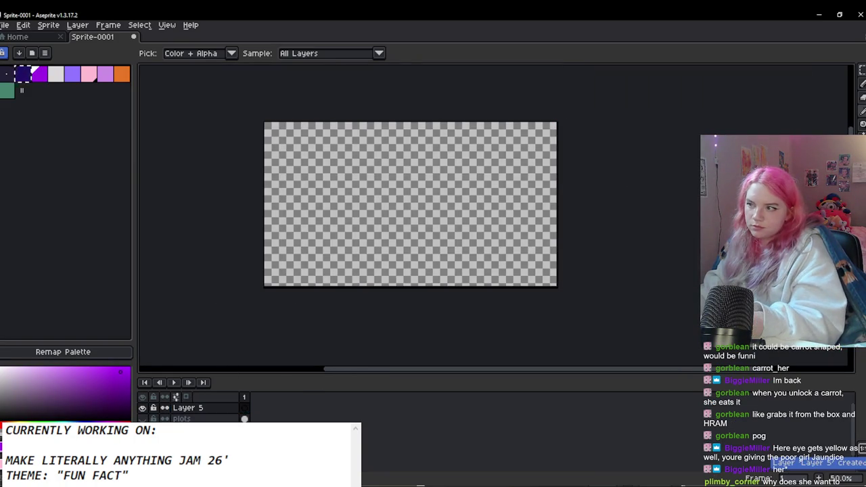
Step: Draw a Bayer-dithered diagonal gradient, magenta lower-left to pink upper-right, redoing until right
key("b")
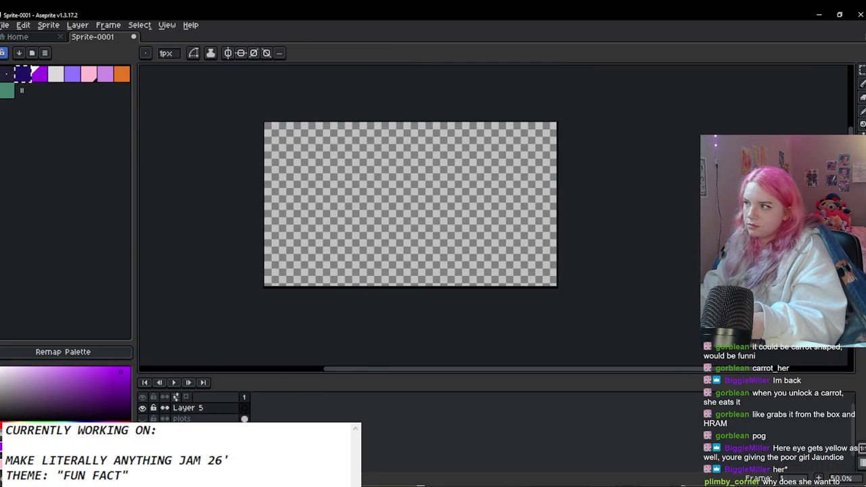
key("g")
key("shift+g")
mouse_move(447, 156)
left_mouse_down()
mouse_move(386, 289)
mouse_move(261, 185)
left_mouse_up()
key("ctrl+z")
left_click_drag(507, 195, 454, 196)
key("ctrl+z")
mouse_move(304, 194)
left_mouse_down()
mouse_move(538, 201)
mouse_move(428, 170)
mouse_move(461, 176)
mouse_move(437, 187)
left_mouse_up()
mouse_move(501, 169)
left_mouse_down()
mouse_move(321, 248)
mouse_move(503, 133)
mouse_move(483, 67)
mouse_move(399, 146)
left_mouse_up()
key("ctrl+z")
mouse_move(238, 321)
left_mouse_down()
mouse_move(402, 111)
mouse_move(448, 219)
left_mouse_up()
scroll(448, 219, "up", 2)
scroll(436, 251, "down", 2)
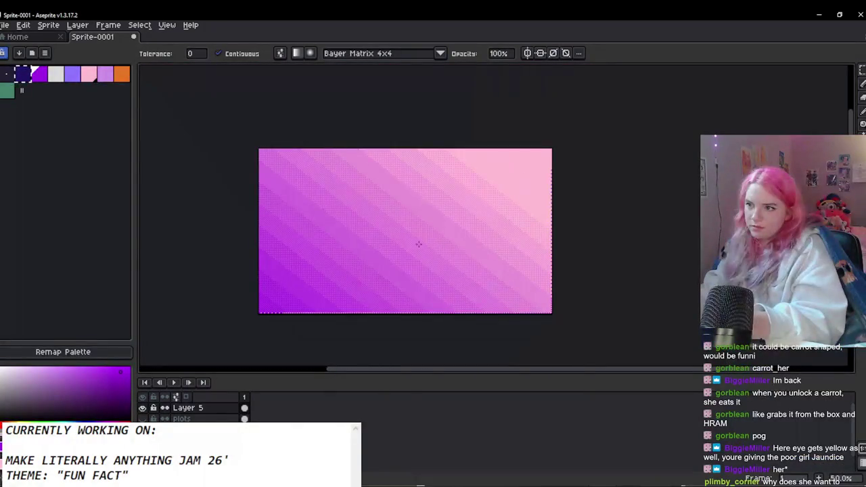
Step: Export the dithered gradient background as a PNG, entering 'ky' as the file name
mouse_move(49, 122)
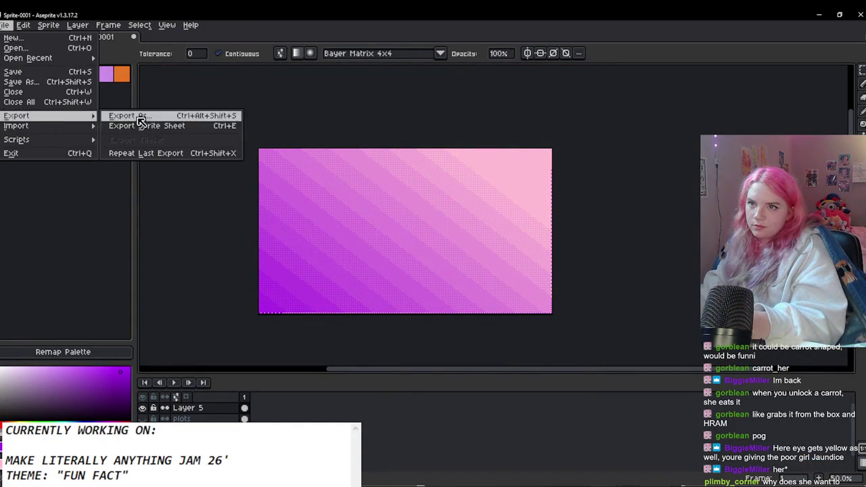
left_click(119, 115)
left_click(85, 43)
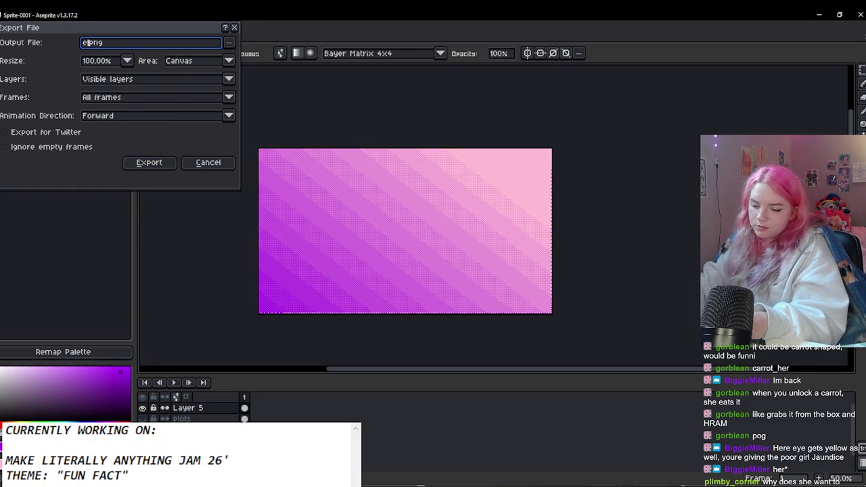
type("ky")
key("Return")
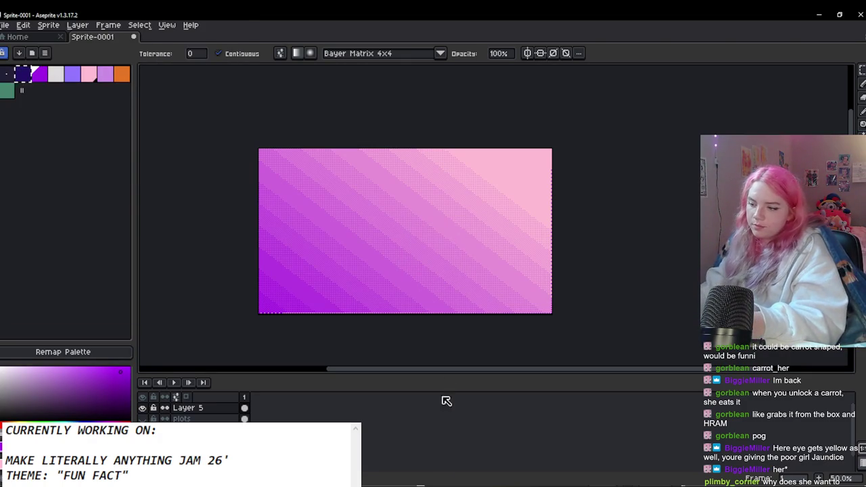
Step: Cancel saving the sprite file and return to the gradient tool in Aseprite
key("ctrl+s")
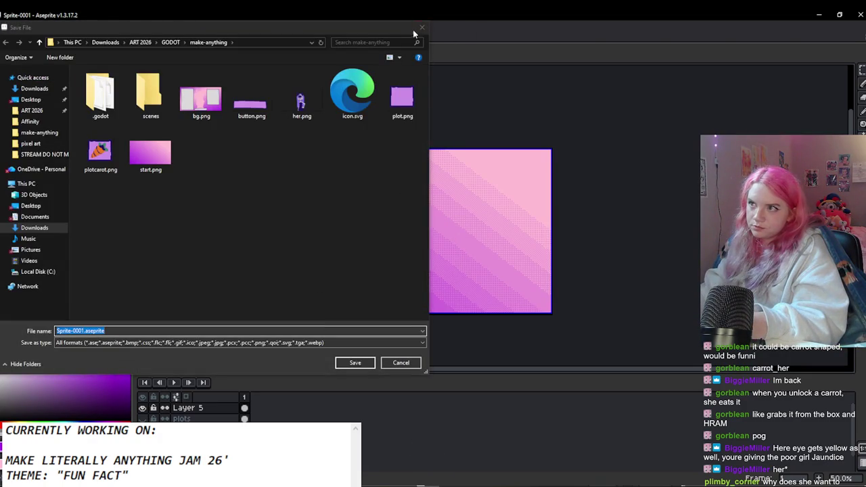
left_click(413, 30)
key("shift+g")
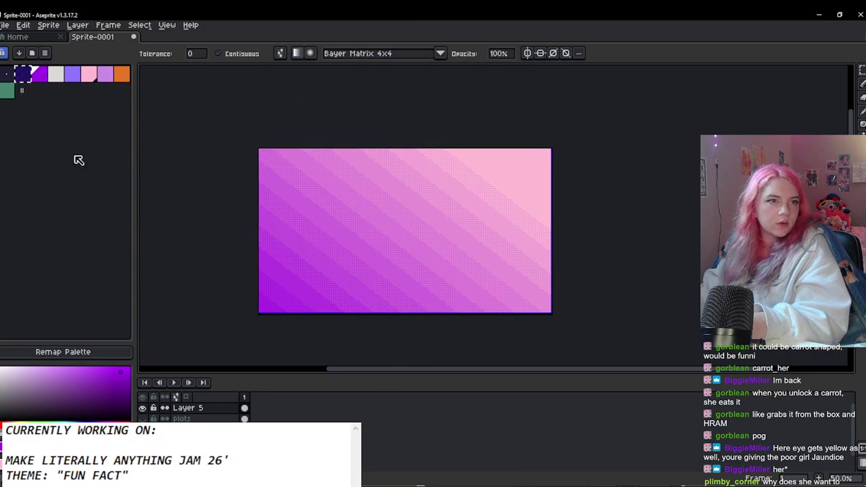
scroll(508, 242, "down", 1)
scroll(485, 232, "up", 2)
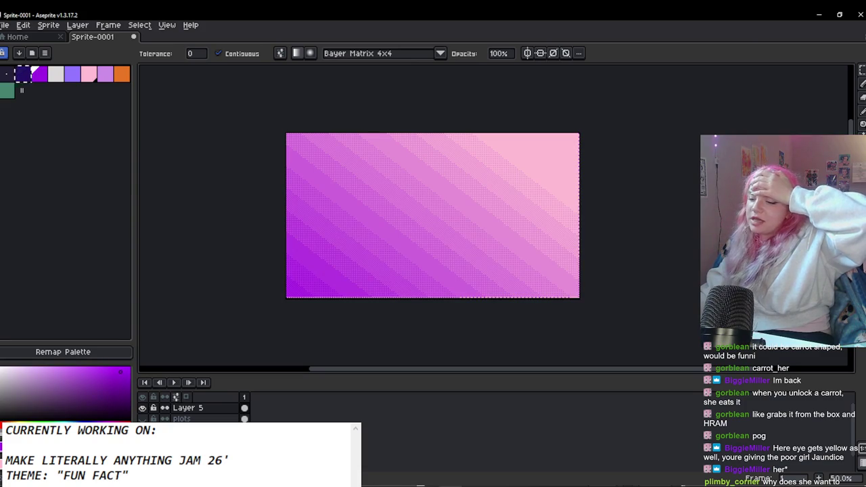
Step: Check the reimported background image in Godot, then come back to Aseprite
key("alt+Tab")
key("alt+Tab")
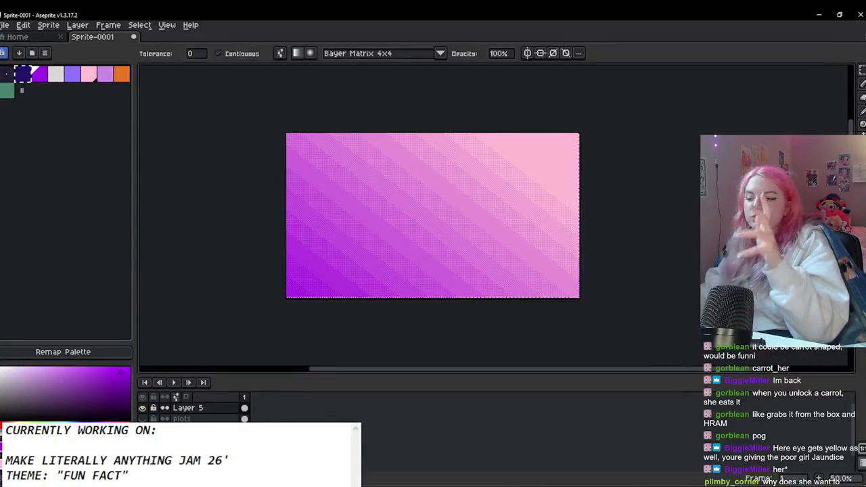
key("alt+Tab")
scroll(396, 211, "down", 3)
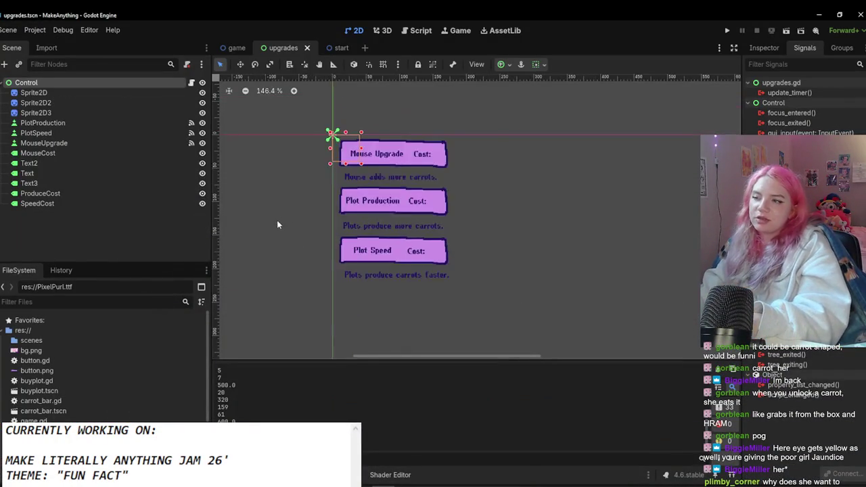
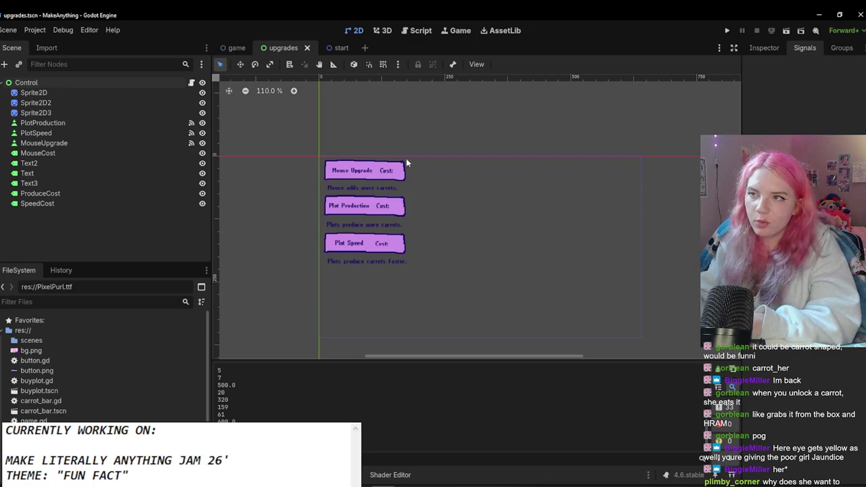
Step: Remove the extra Text label node from the start scene
left_click(231, 47)
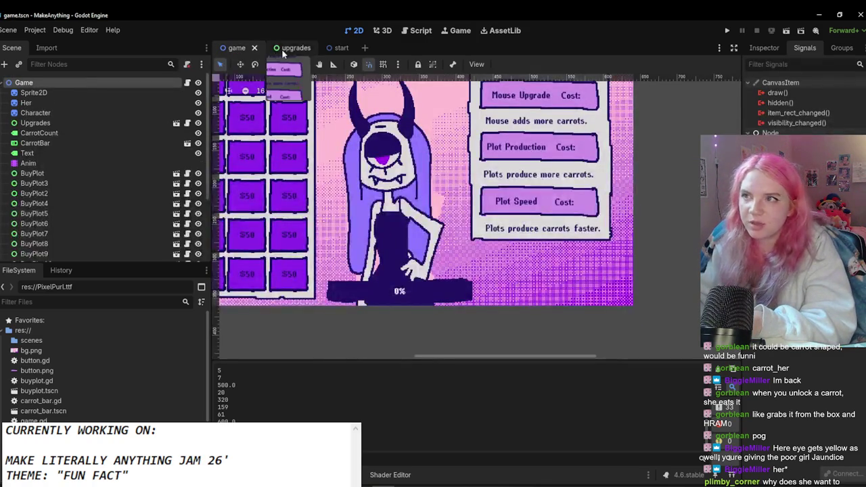
scroll(438, 155, "down", 4)
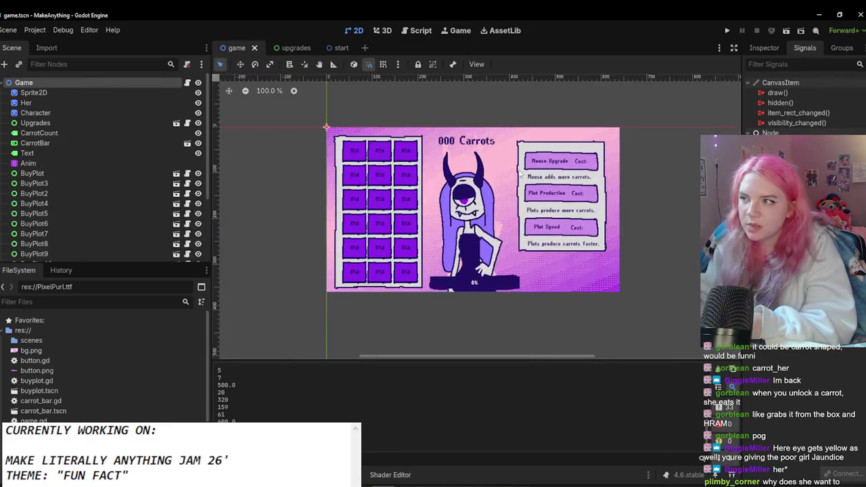
left_click(330, 47)
left_click(95, 93)
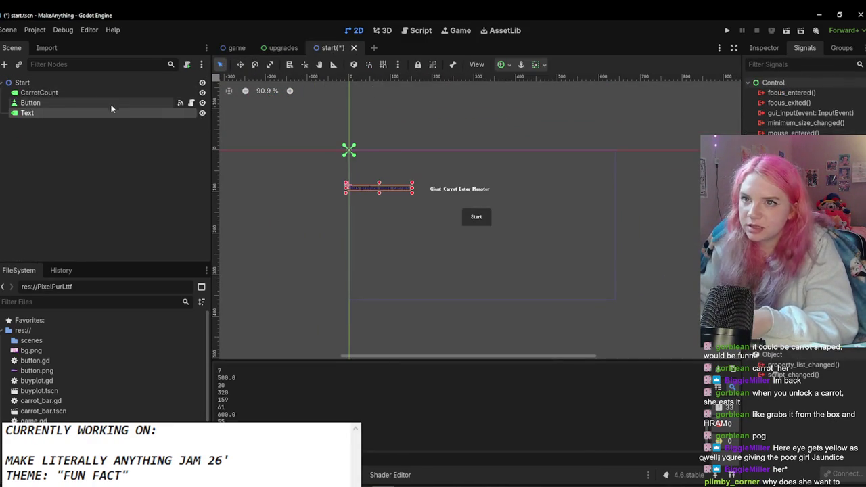
left_click(53, 82)
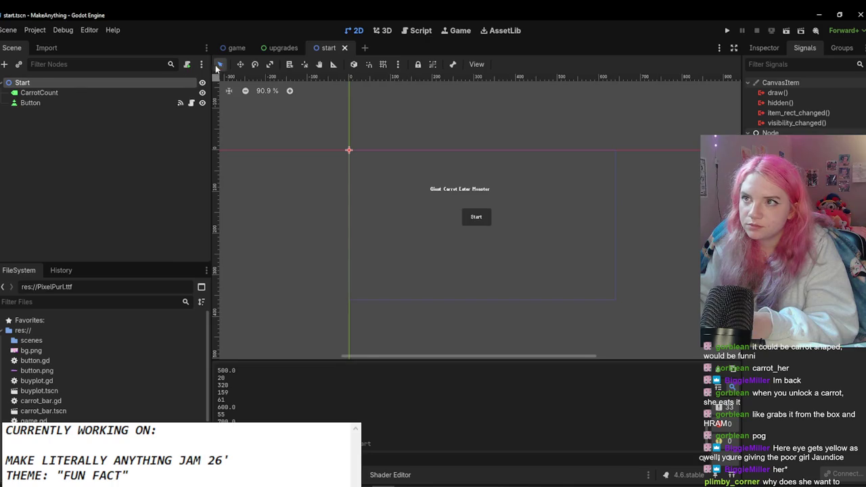
Step: Copy the game scene's background Sprite2D and paste it into the start scene
left_click(237, 48)
left_click(81, 93)
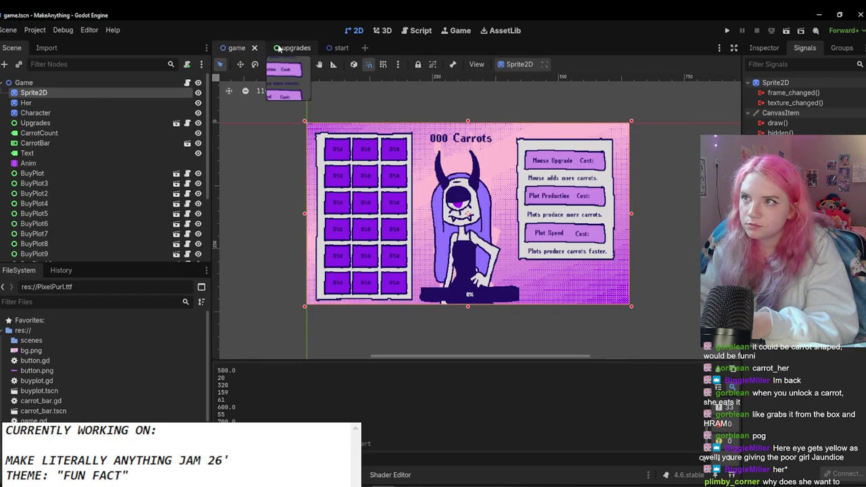
left_click(339, 48)
key("ctrl+v")
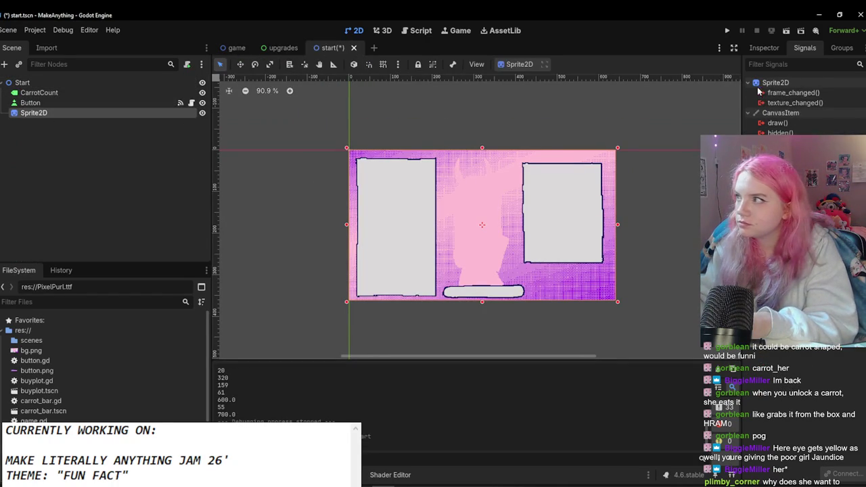
Step: Quick Load start.png as the pasted Sprite2D's texture
left_click(764, 48)
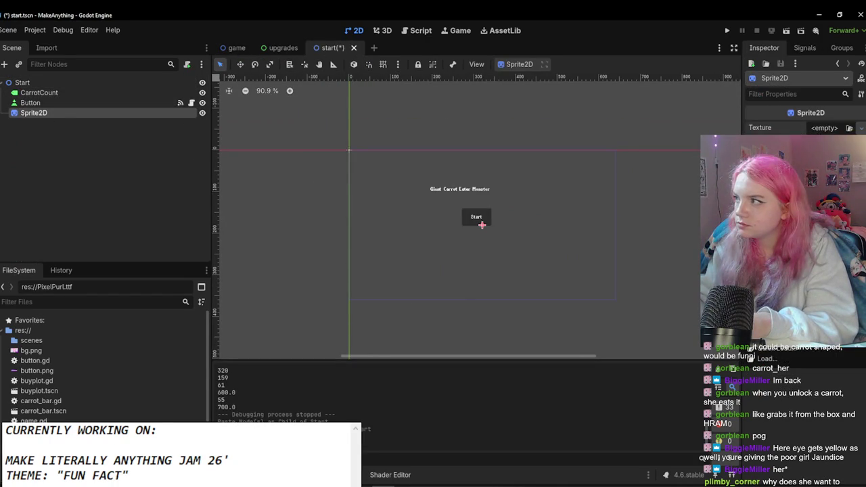
left_click(766, 356)
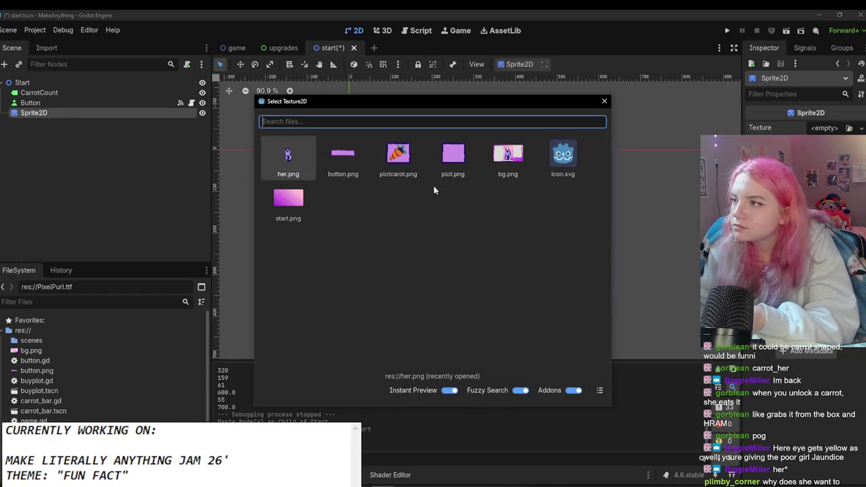
left_click(289, 199)
scroll(564, 248, "up", 1)
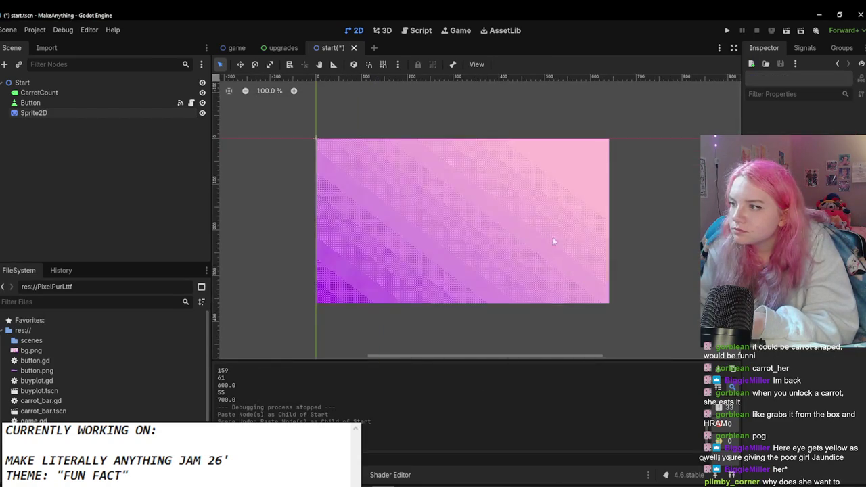
scroll(357, 174, "up", 1)
Step: Reparent CarrotCount under Sprite2D, then widen the Start button and place it lower
key("ctrl+Tab")
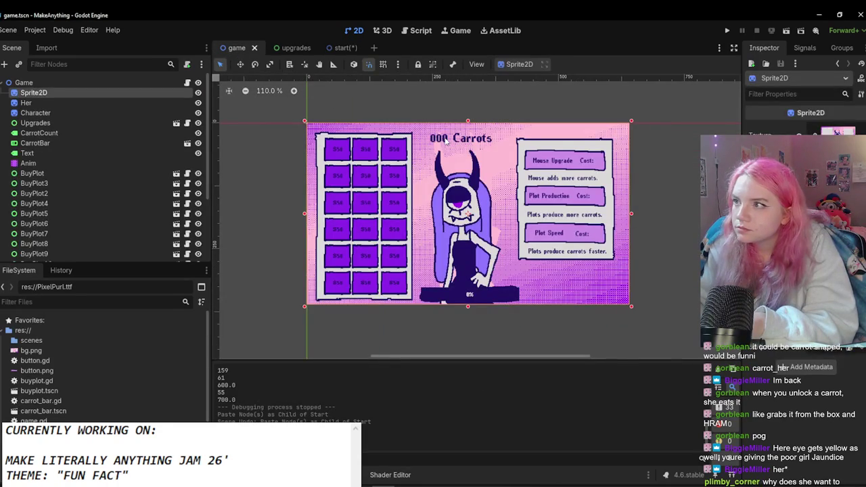
left_click(338, 47)
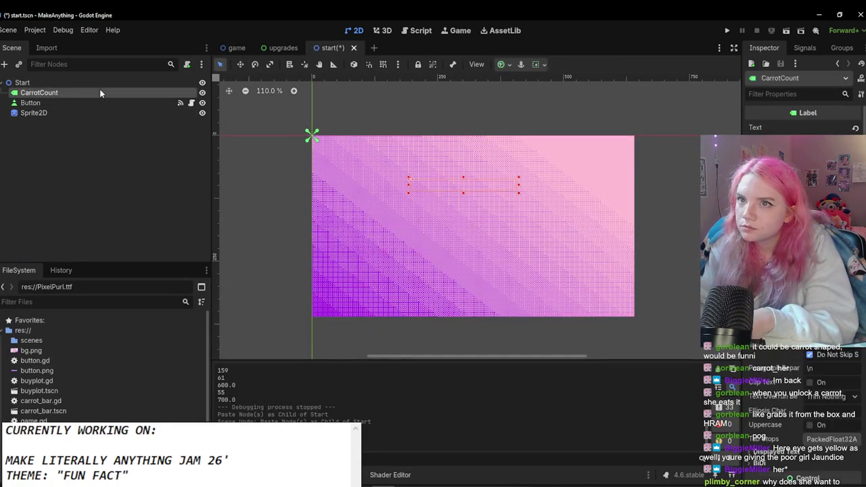
left_click(145, 93)
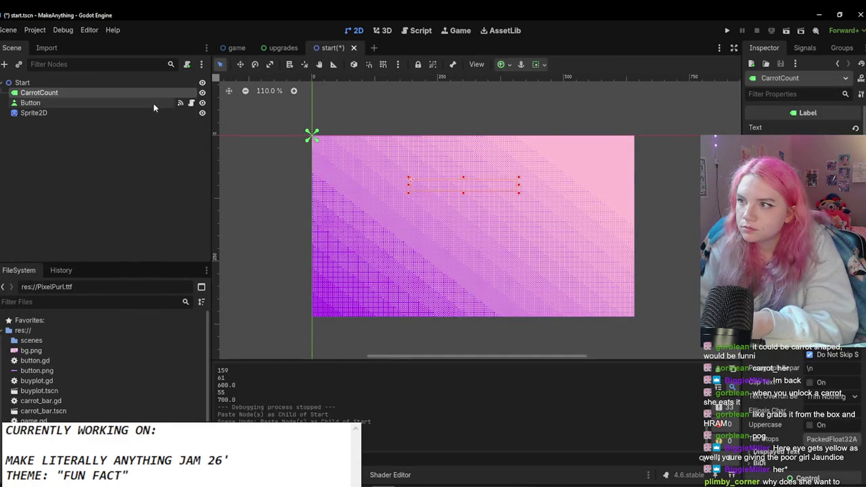
mouse_move(68, 92)
left_mouse_down()
mouse_move(74, 112)
mouse_move(64, 113)
left_mouse_up()
mouse_move(431, 222)
left_mouse_down()
mouse_move(353, 217)
mouse_move(433, 240)
mouse_move(436, 250)
left_mouse_up()
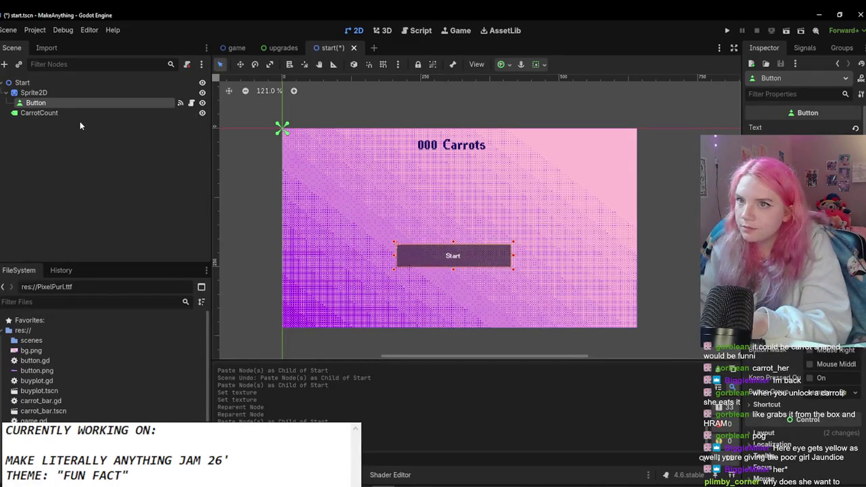
Step: Change the label text to 'Carrie's Natural Carrot Tanning Day', centre it and drag it lower
left_click(67, 113)
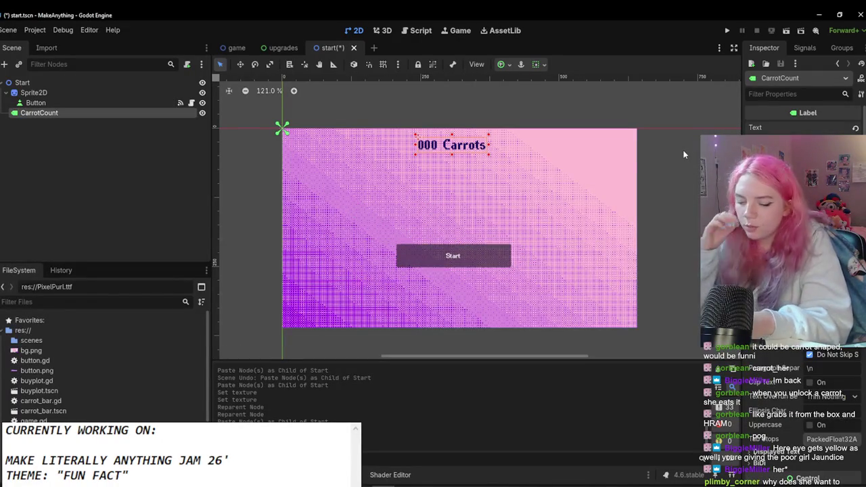
key("ctrl+a")
key("BackSpace")
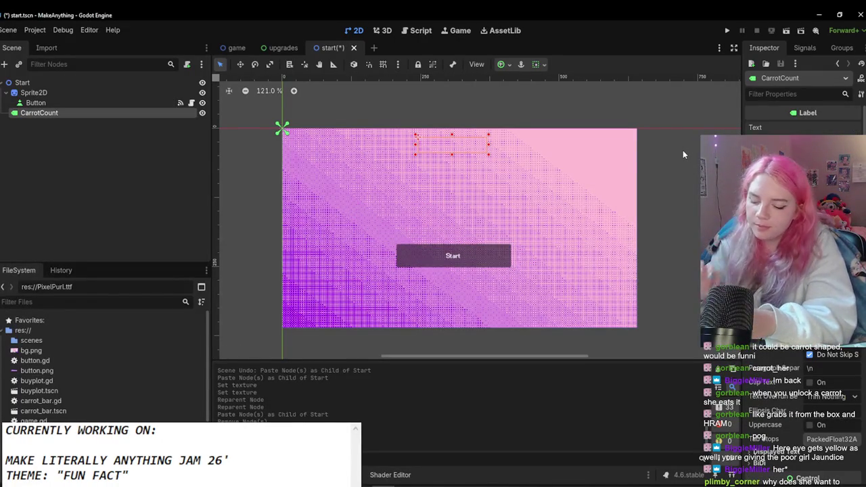
type("Caee")
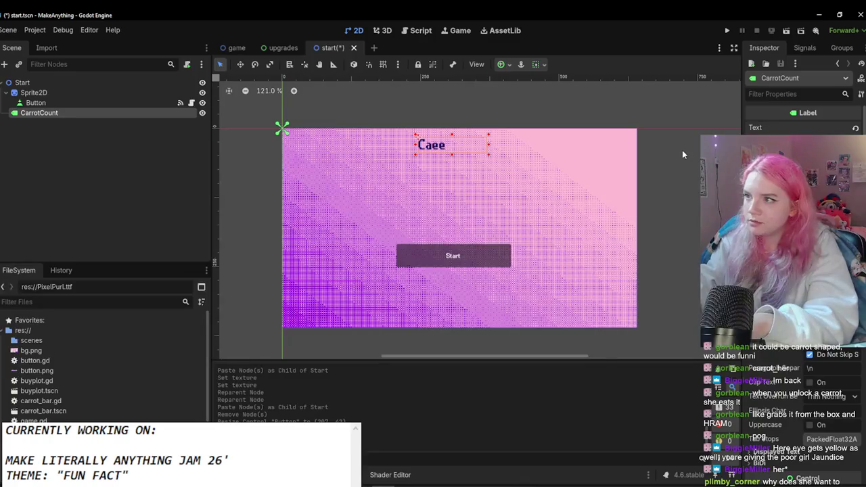
key("BackSpace")
key("BackSpace")
key("BackSpace")
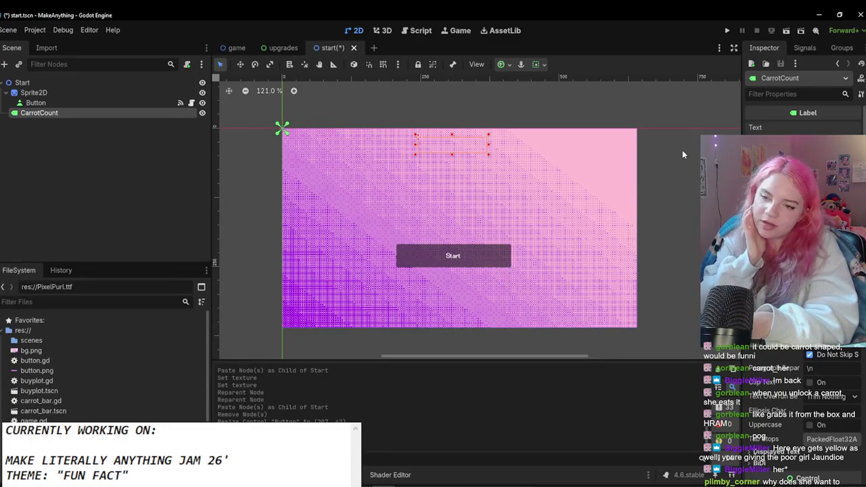
type("Carrie")
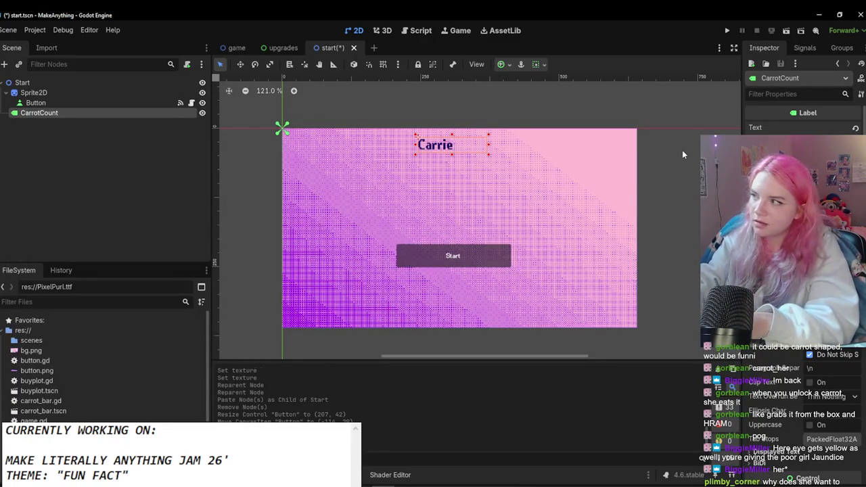
type("'s")
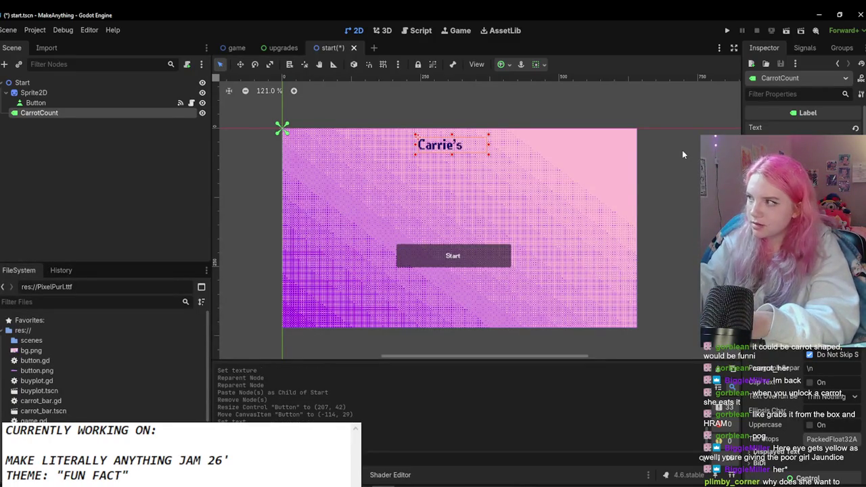
type(" Natural Carrot Tanning Day")
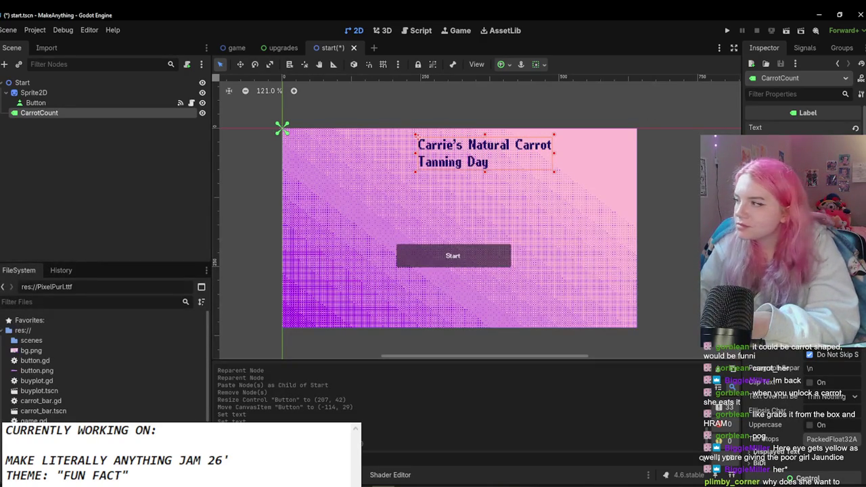
scroll(805, 271, "down", 3)
scroll(805, 271, "up", 2)
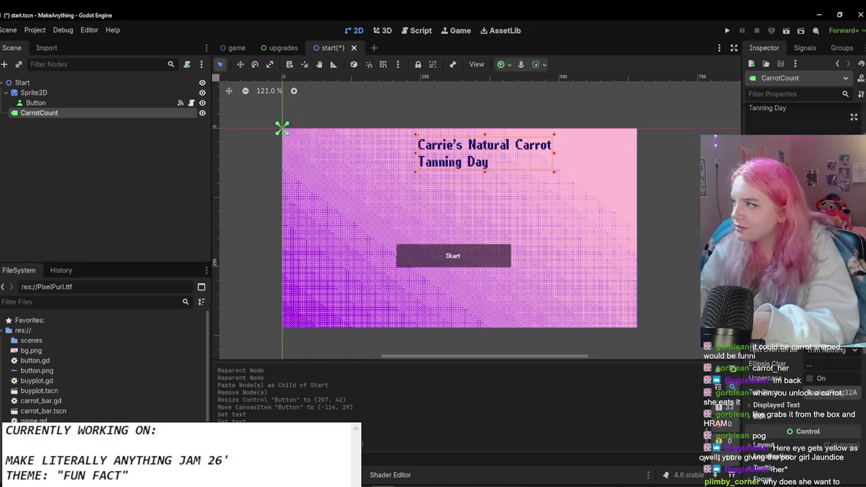
left_click_drag(537, 170, 511, 205)
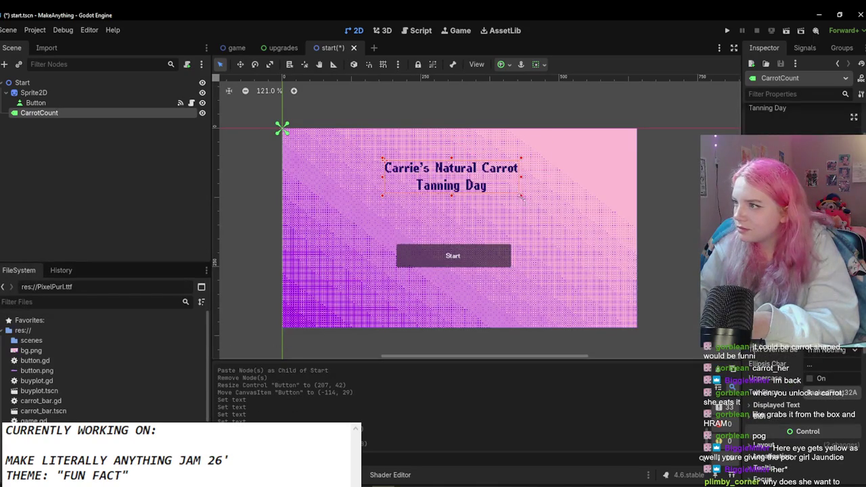
Step: Give the title a darker font colour override and a matching shadow colour
scroll(806, 271, "down", 5)
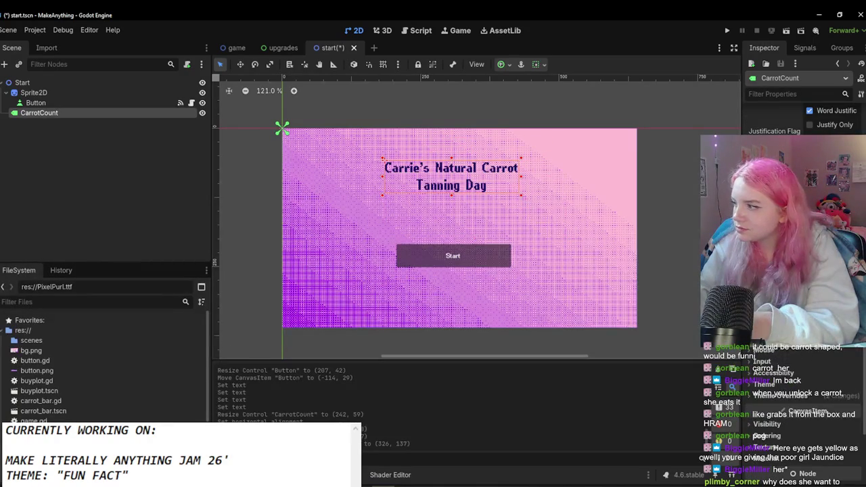
left_click(804, 396)
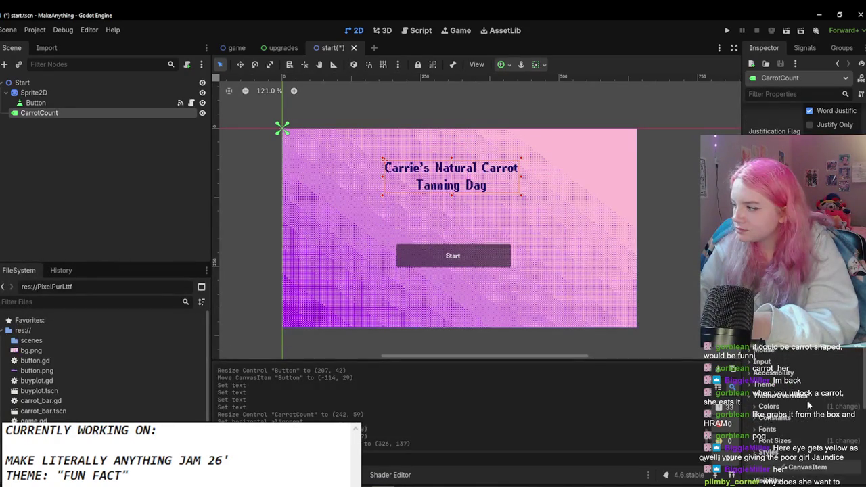
left_click(809, 408)
scroll(822, 422, "down", 1)
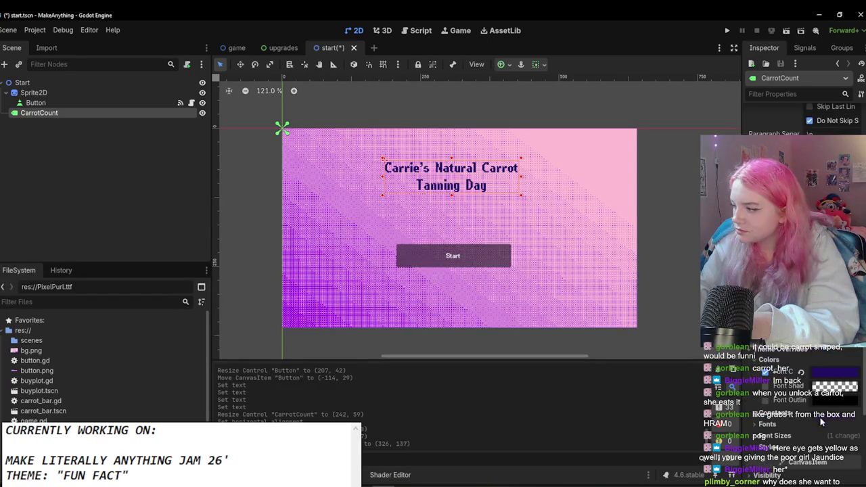
left_click(819, 385)
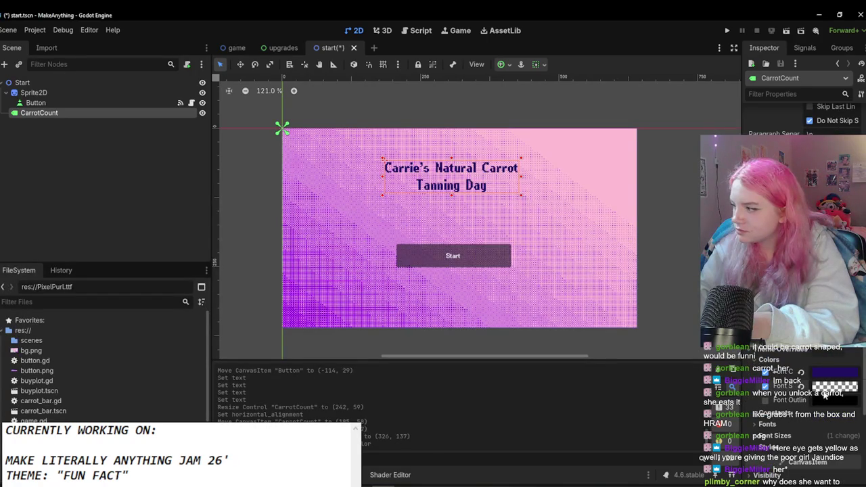
left_click(826, 391)
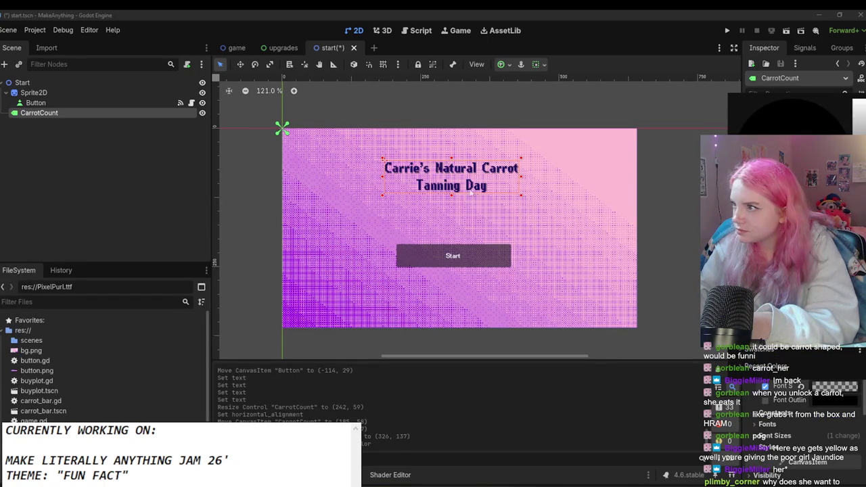
left_click(782, 394)
scroll(452, 188, "up", 4)
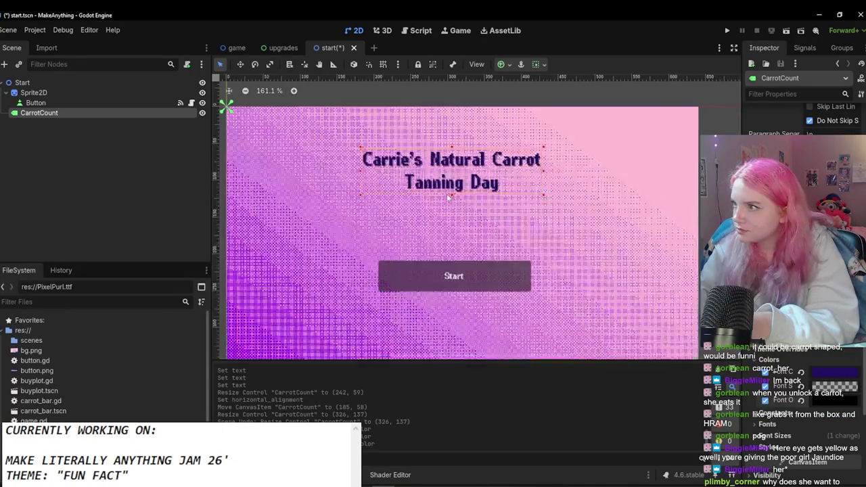
left_click(846, 417)
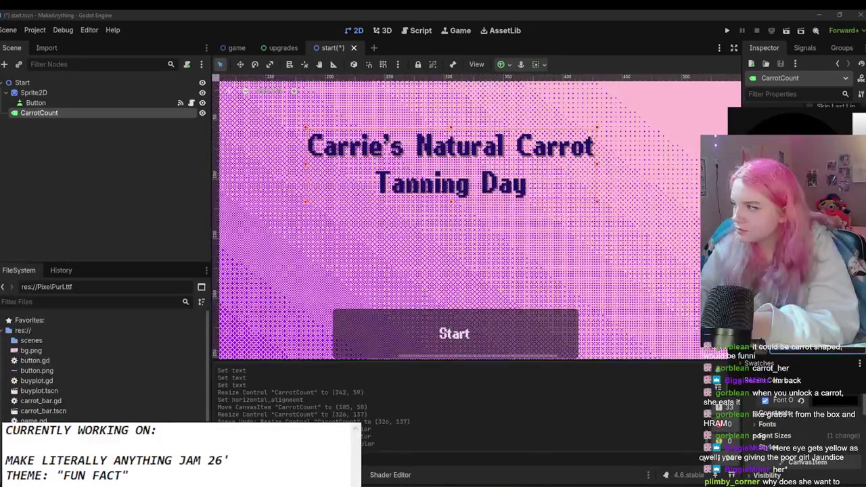
left_click(806, 413)
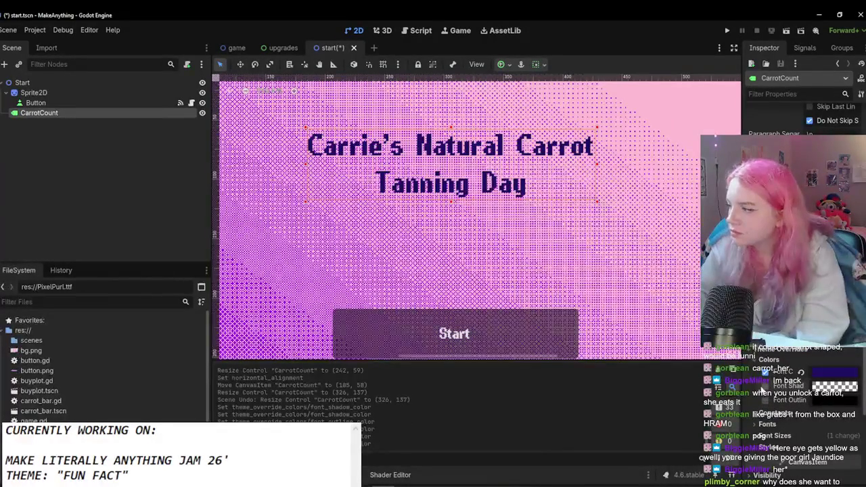
Step: Set a bright pink outline colour on the title
left_click(834, 386)
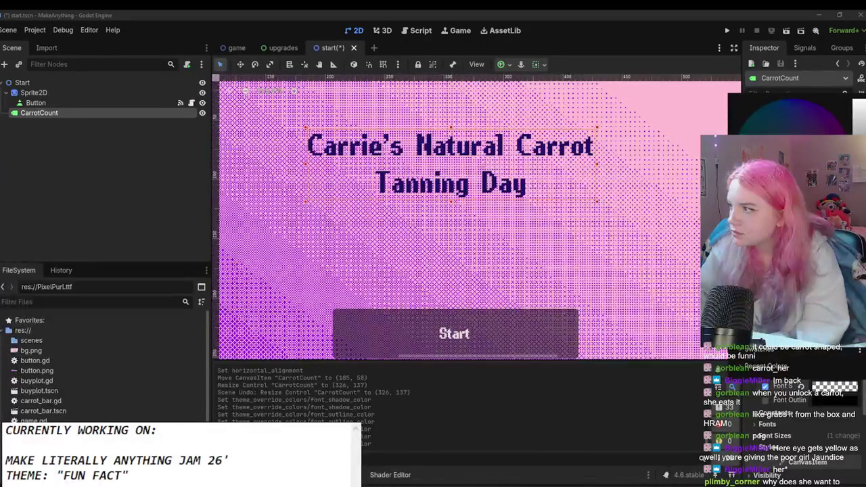
left_click(796, 400)
left_click(818, 391)
mouse_move(785, 169)
left_mouse_down()
mouse_move(772, 122)
mouse_move(802, 113)
left_mouse_up()
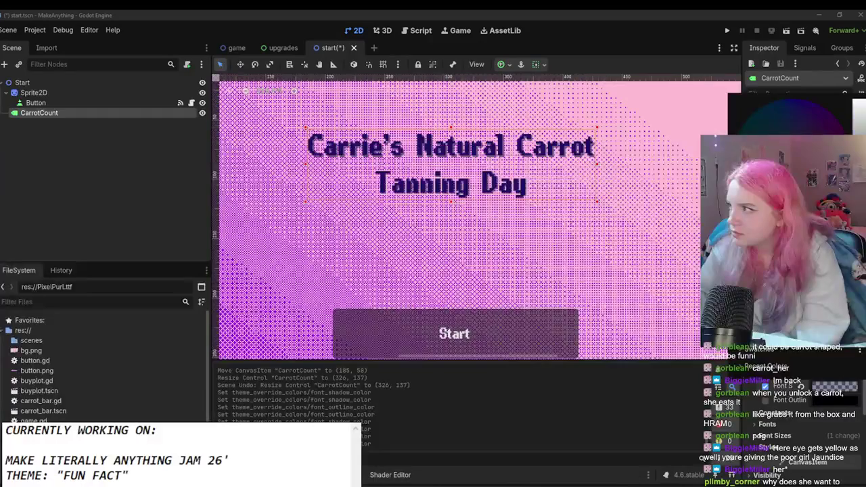
left_click_drag(779, 203, 826, 203)
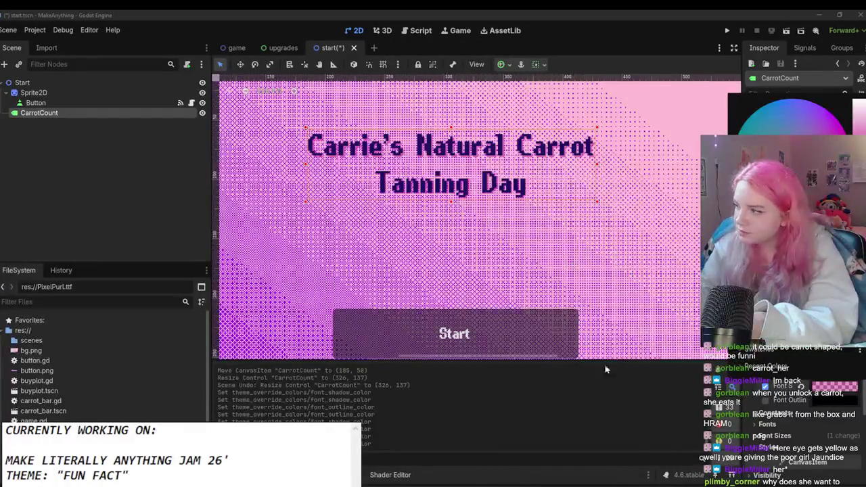
left_click(400, 379)
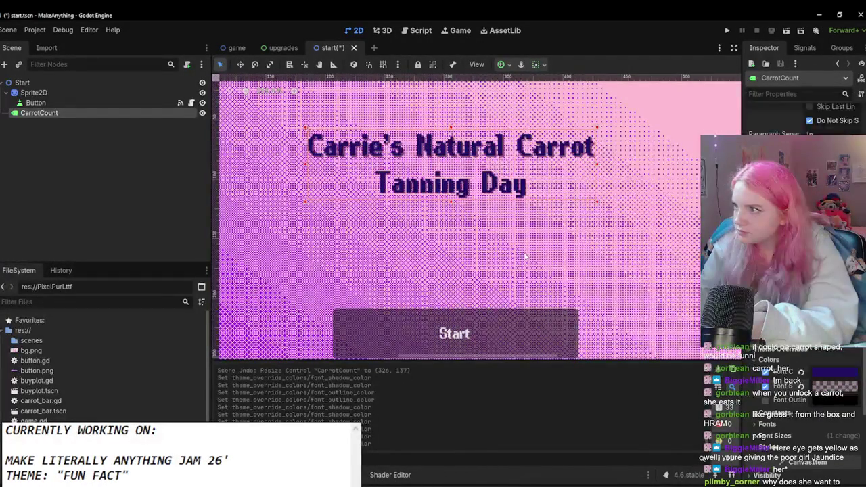
Step: Override the title's font size to 48 and shift the label left
left_click(488, 230)
scroll(489, 230, "down", 1)
scroll(488, 230, "down", 1)
left_click(543, 219)
scroll(805, 271, "down", 3)
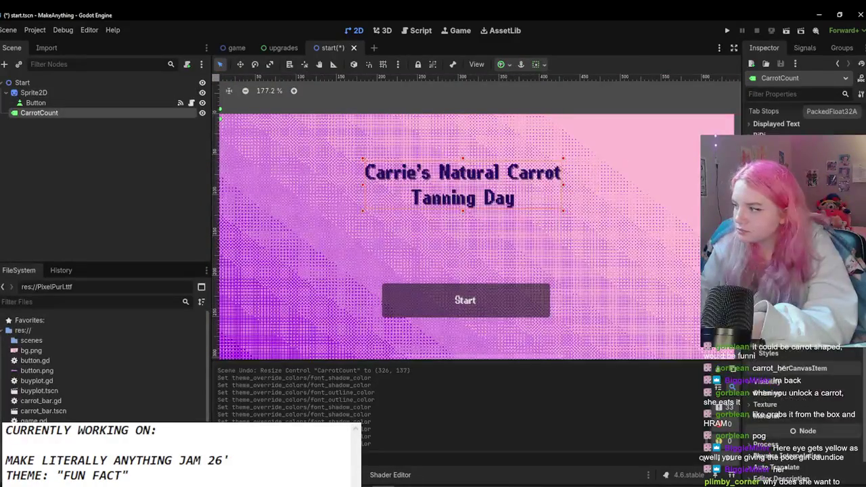
left_click(787, 351)
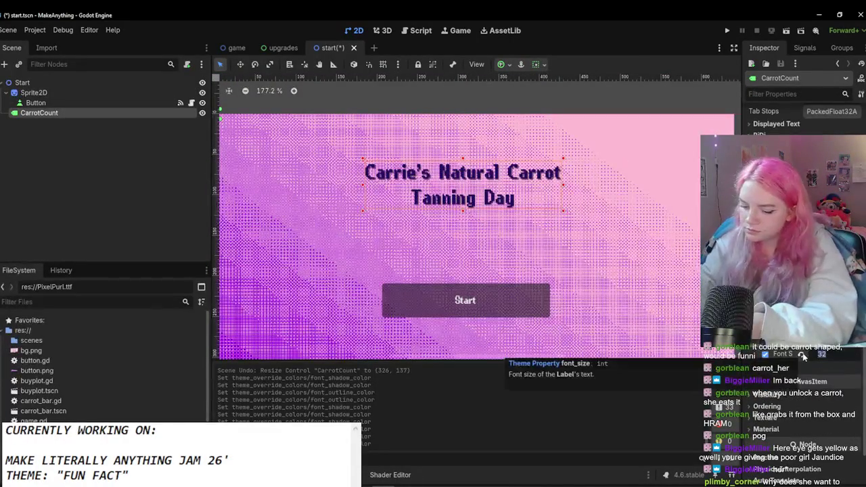
key("Return")
scroll(460, 293, "down", 2)
left_click_drag(510, 218, 453, 218)
scroll(304, 274, "down", 4)
scroll(502, 283, "up", 3)
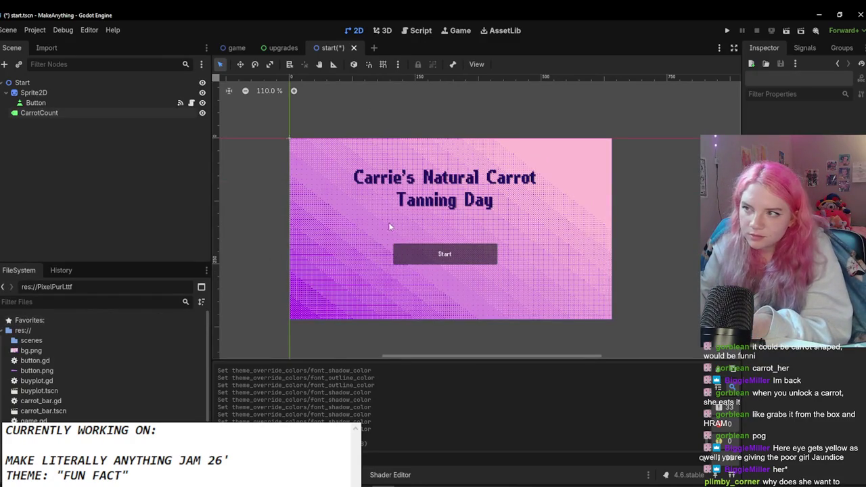
Step: Delete 'Natural' so the title reads 'Carrie's Carrot Tanning Day'
left_click(453, 196)
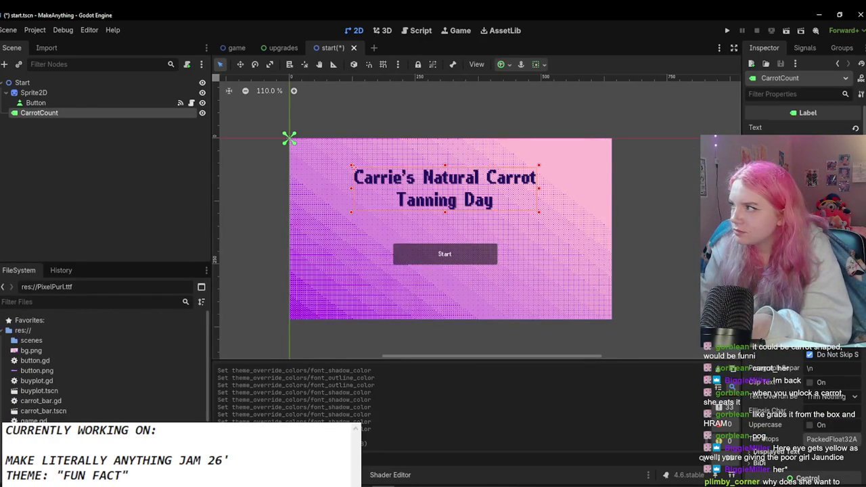
type("NATURAL!")
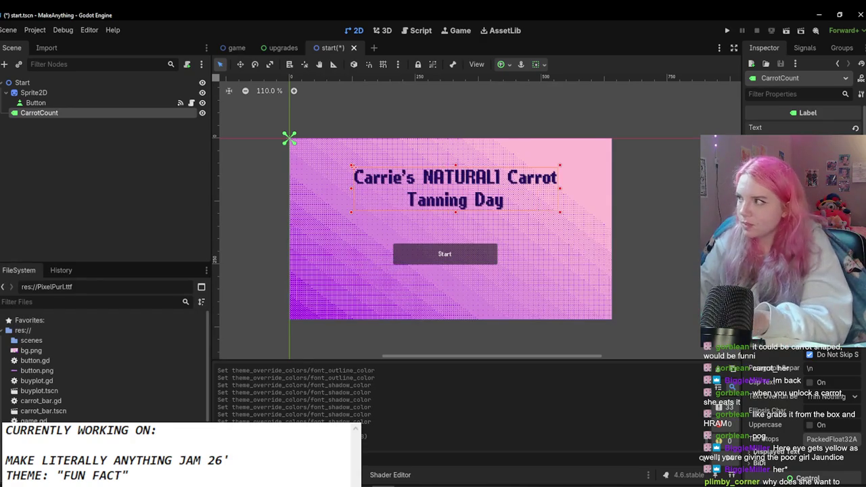
key("BackSpace")
key("Delete")
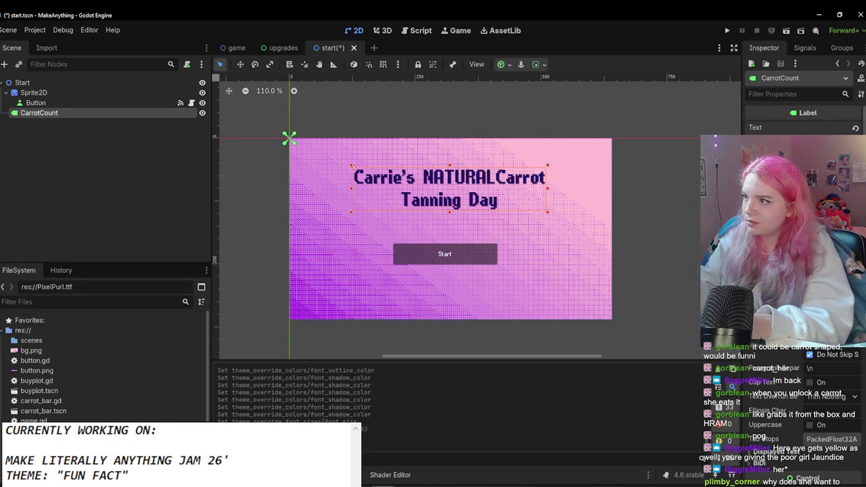
key("ctrl+BackSpace")
key("BackSpace")
Step: Copy the title label and paste a duplicate as its child
left_click(311, 193)
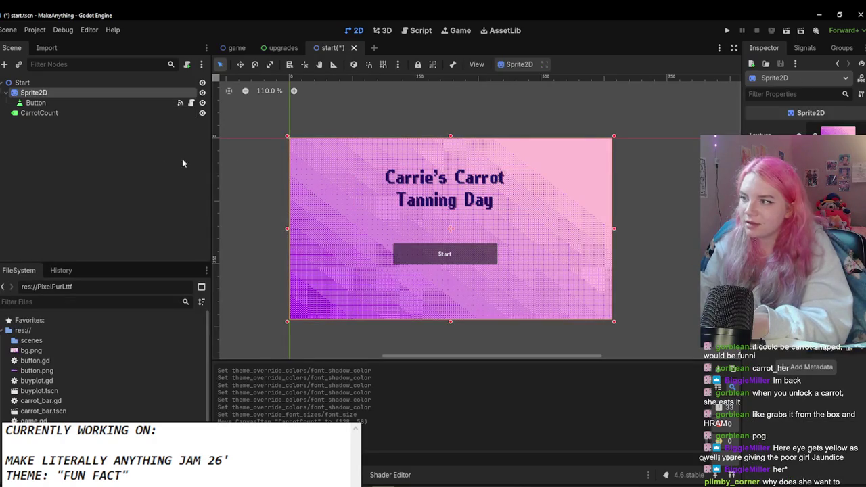
left_click(67, 102)
left_click(444, 185)
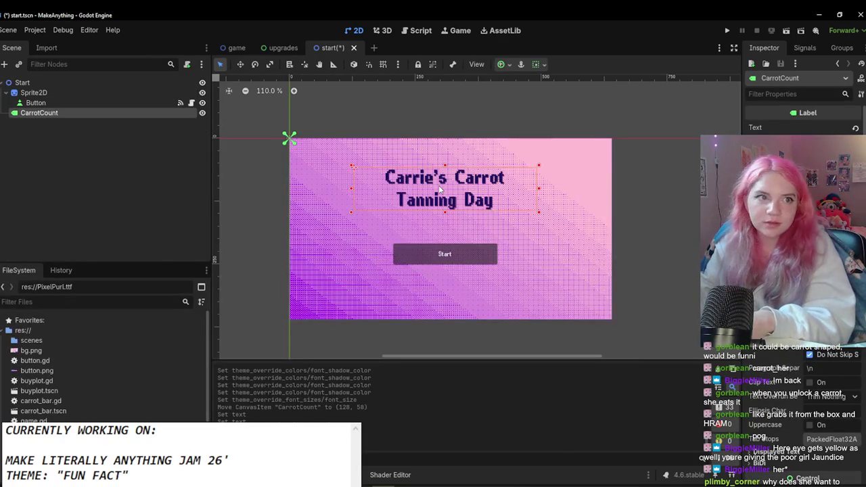
key("ctrl+c")
key("ctrl+v")
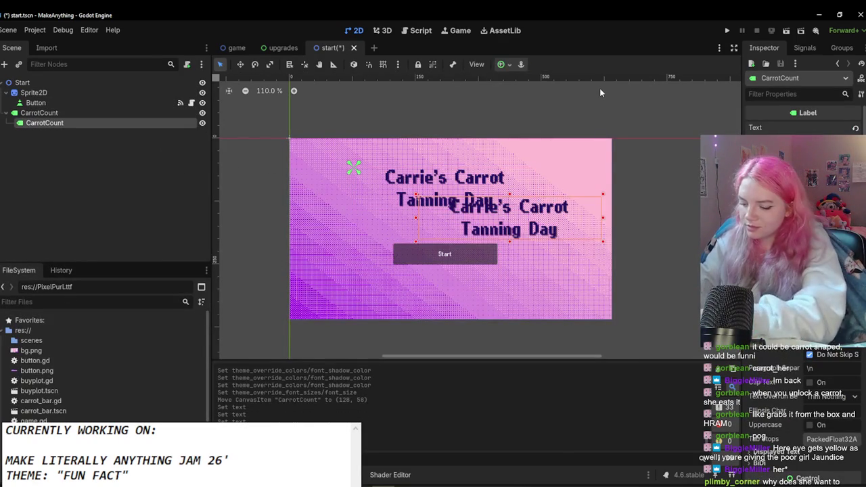
Step: Set the copied label's text to 'ALL NATURAL!!' and expand its theme override groups
key("ctrl+a")
key("BackSpace")
type("xxALL NATURAL!!")
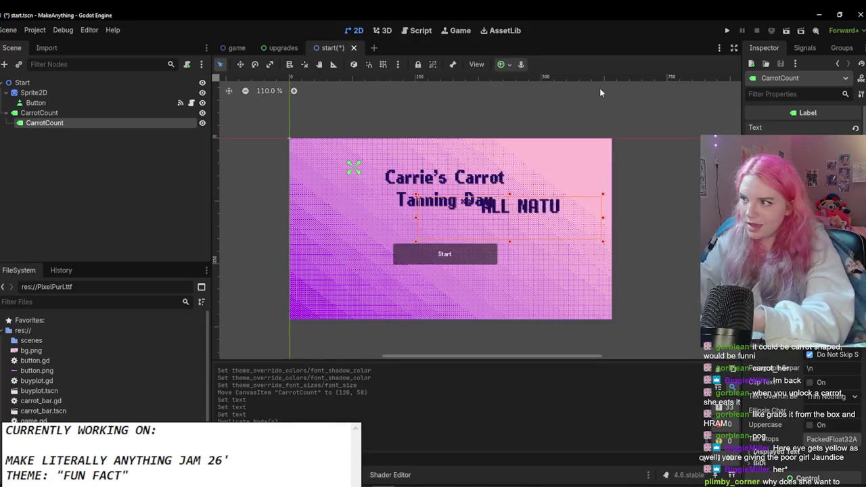
scroll(800, 400, "down", 10)
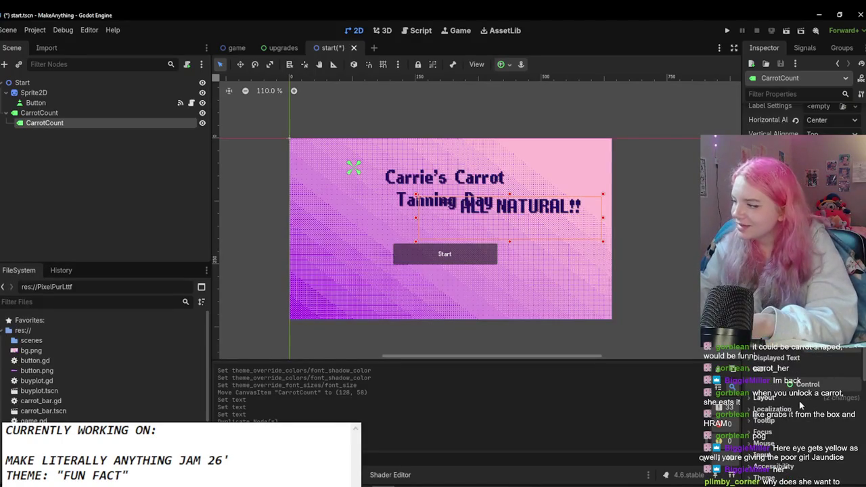
left_click(765, 442)
scroll(778, 433, "down", 3)
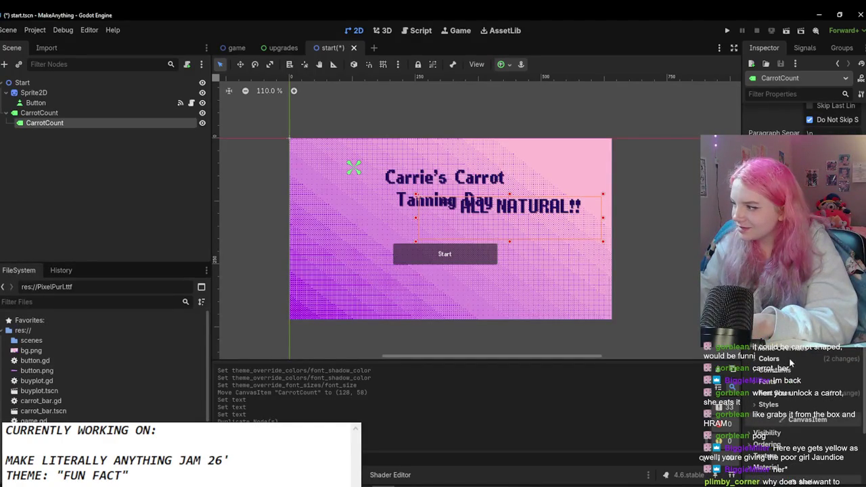
left_click(769, 358)
left_click(765, 437)
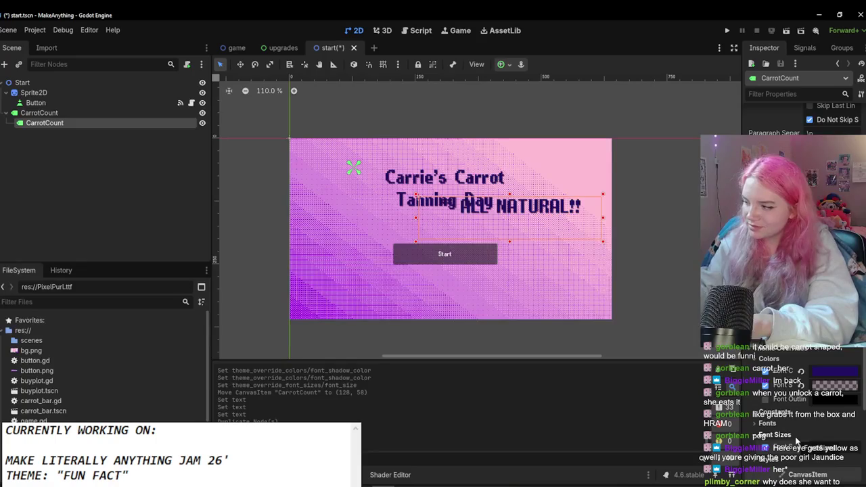
Step: Re-paste the ALL NATURAL!! label, narrow it, tilt it slightly and move it near the title
key("ctrl+z")
scroll(577, 311, "up", 2)
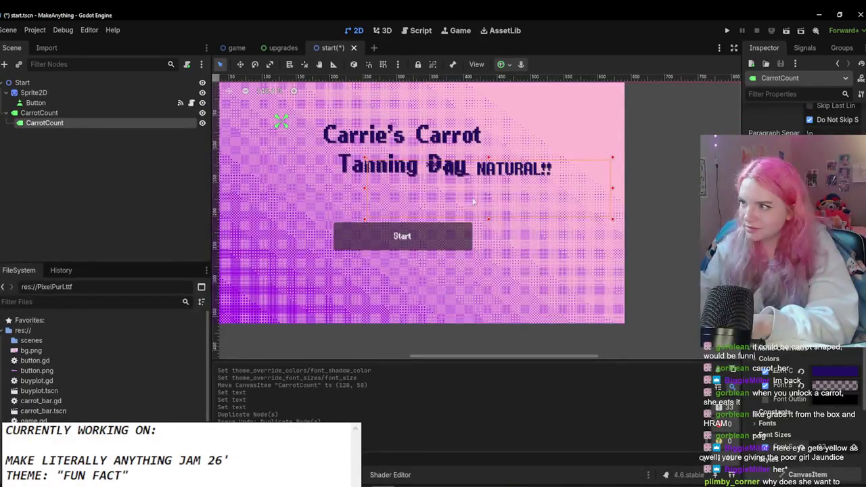
key("ctrl+v")
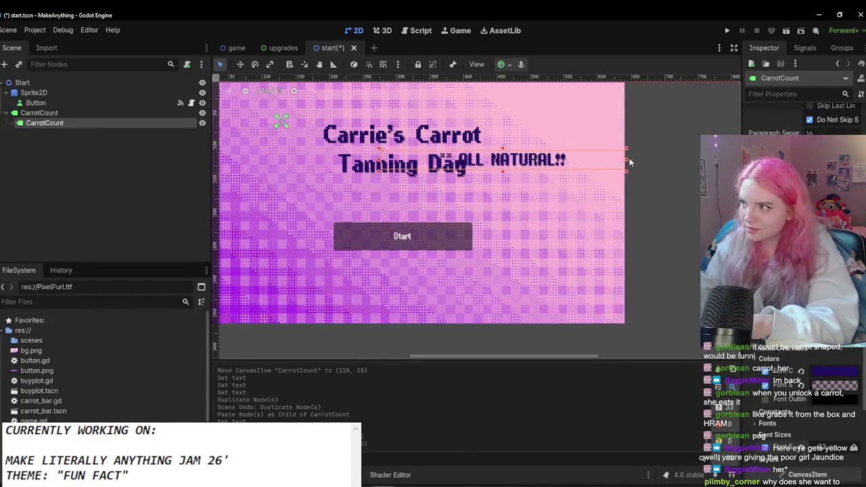
left_click_drag(629, 161, 526, 161)
left_click(255, 64)
mouse_move(348, 122)
left_mouse_down()
mouse_move(354, 116)
mouse_move(343, 149)
mouse_move(355, 117)
left_mouse_up()
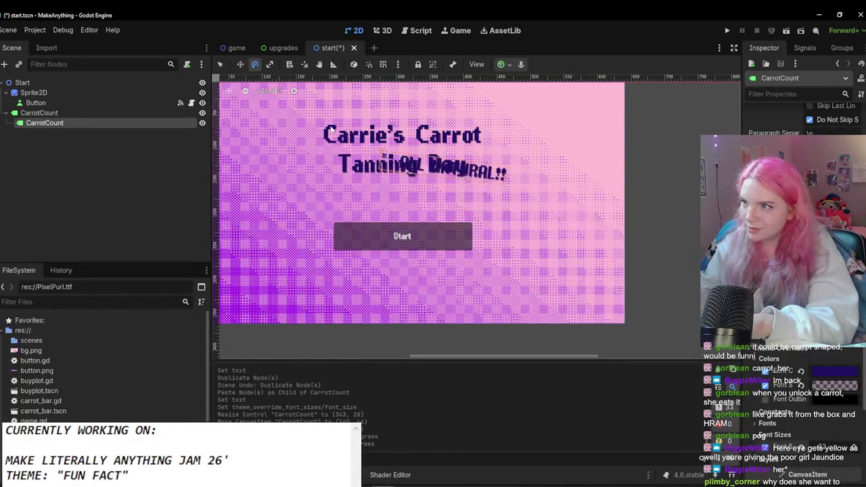
key("q")
mouse_move(483, 177)
left_mouse_down()
mouse_move(532, 136)
mouse_move(504, 196)
left_mouse_up()
Step: Set the tagline's font size to 24 and nudge it under the title's right end
scroll(510, 172, "down", 1)
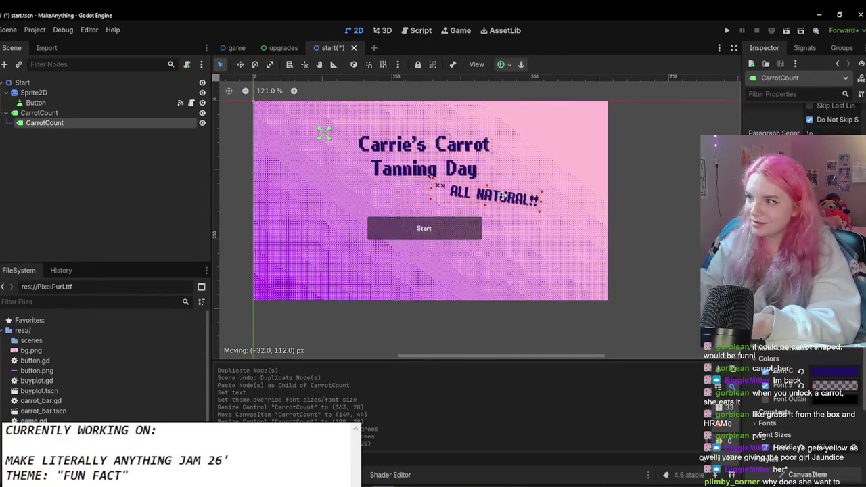
scroll(504, 196, "down", 3)
scroll(535, 213, "up", 5)
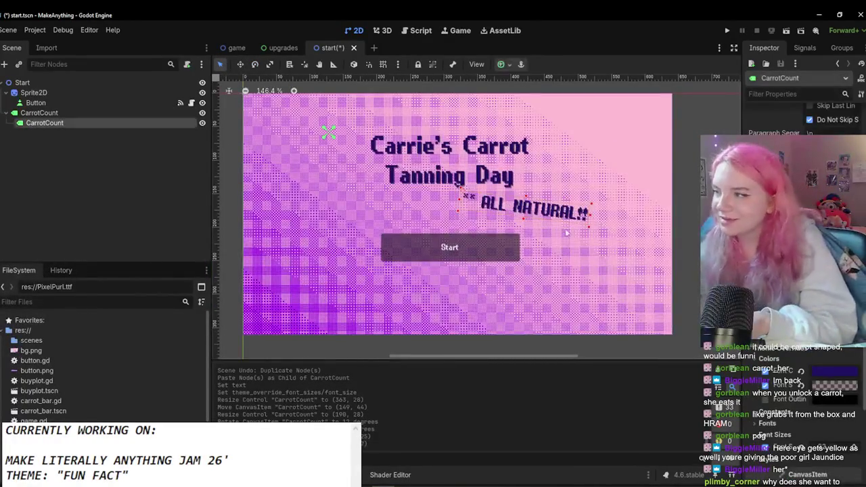
scroll(799, 271, "down", 2)
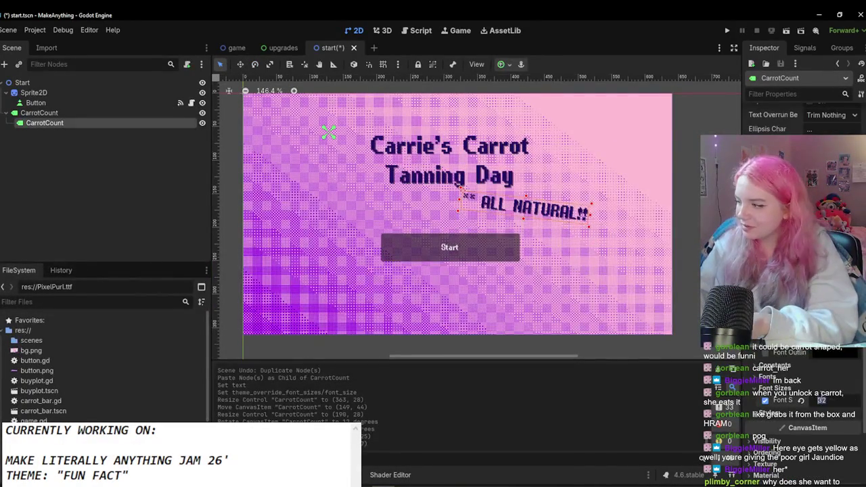
type("24")
key("Return")
scroll(395, 176, "up", 2)
mouse_move(501, 201)
left_mouse_down()
mouse_move(532, 193)
mouse_move(542, 197)
mouse_move(534, 208)
left_mouse_up()
scroll(533, 208, "down", 2)
left_click(531, 208)
scroll(527, 208, "up", 2)
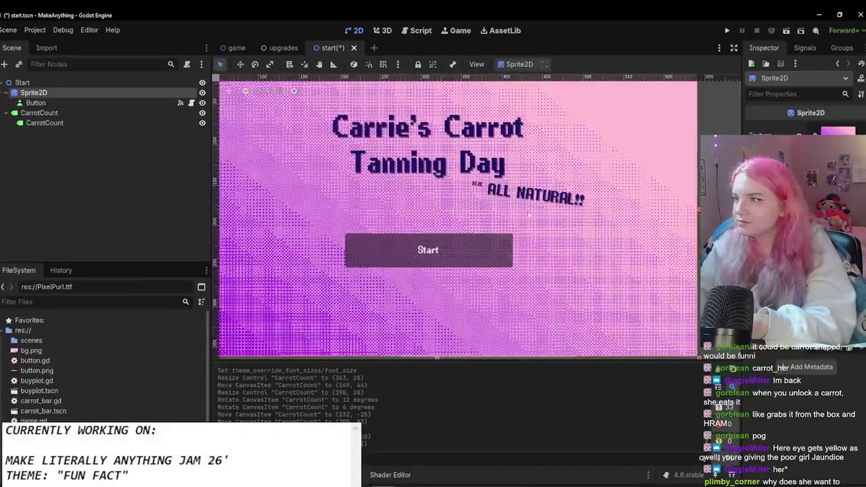
scroll(525, 210, "down", 1)
left_click(455, 256)
left_click(455, 255)
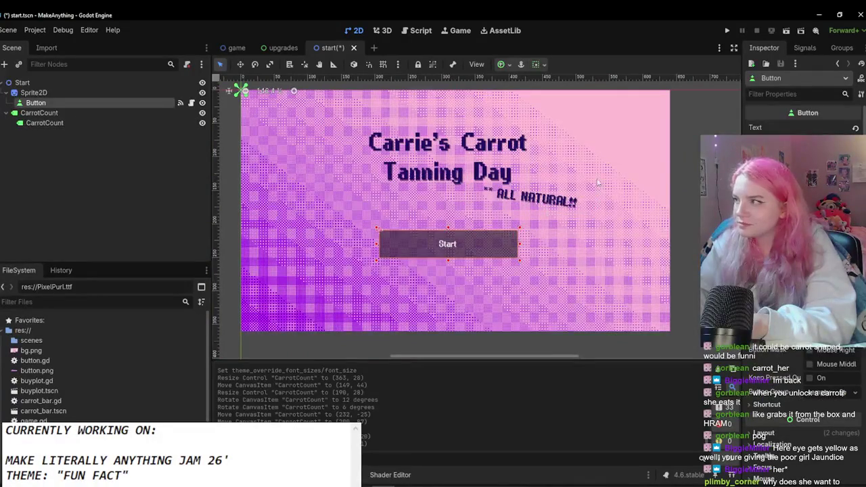
Step: Paste the upgrades scene's button-frame sprite into the start scene onto the Start button
left_click(283, 47)
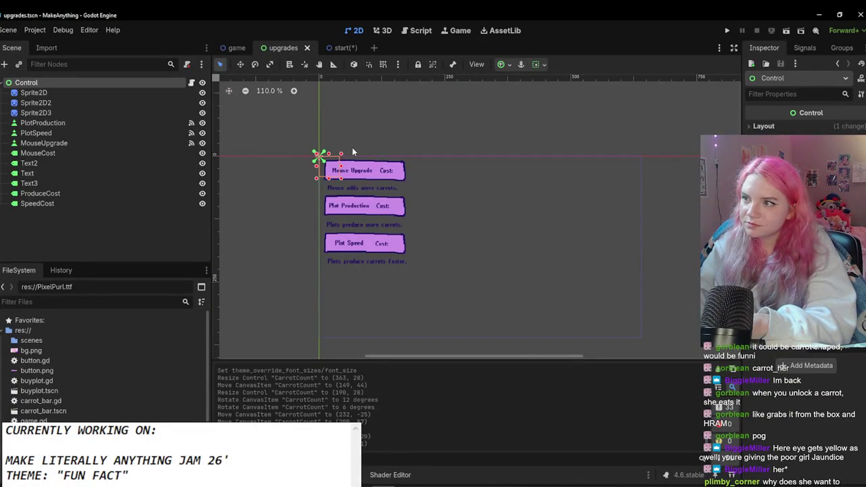
left_click(342, 47)
key("ctrl+v")
left_click_drag(304, 207, 446, 240)
Step: Reparent the new sprite, Button and CarrotCount directly under Start, with Button below Sprite2D3
mouse_move(35, 132)
left_mouse_down()
mouse_move(31, 88)
mouse_move(43, 125)
mouse_move(34, 86)
left_mouse_up()
left_click(33, 113, "shift")
left_click(34, 124, "shift")
left_click(34, 122)
scroll(418, 245, "up", 2)
left_click_drag(418, 245, 423, 251)
left_click_drag(30, 102, 38, 129)
scroll(555, 266, "down", 2)
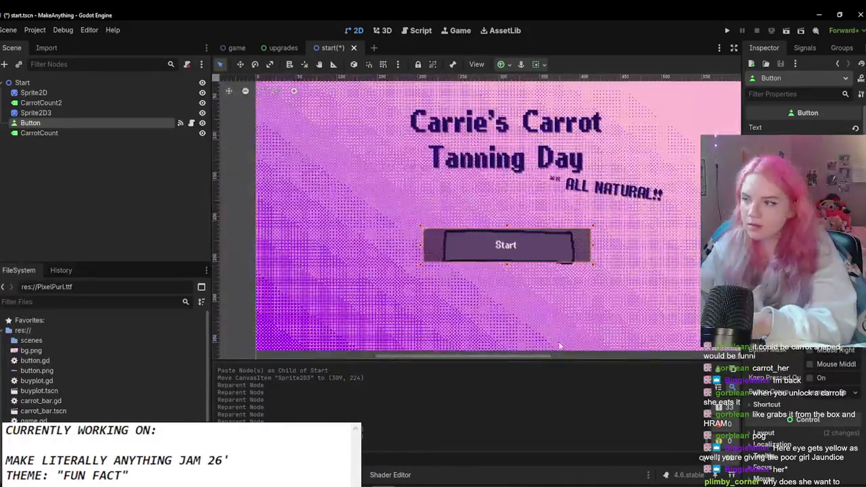
Step: Select the Start button and adjust its Normal, Hover and Focus style box overrides
scroll(555, 265, "up", 2)
left_click(555, 265)
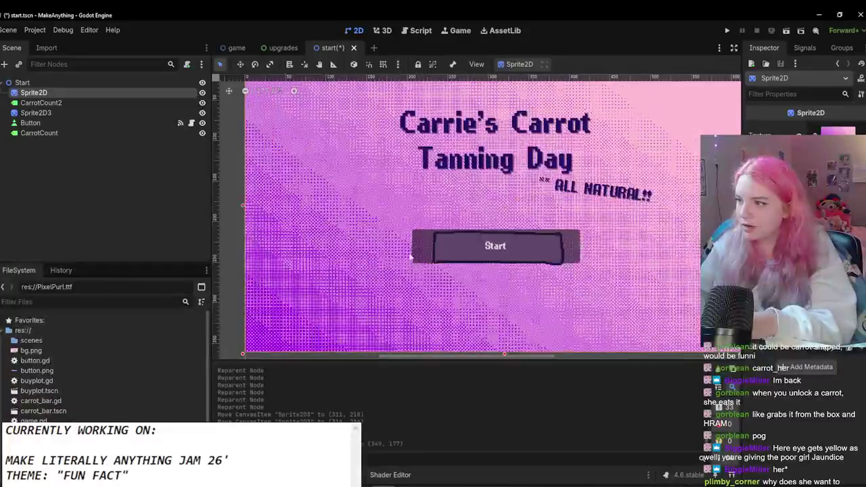
left_click(74, 123)
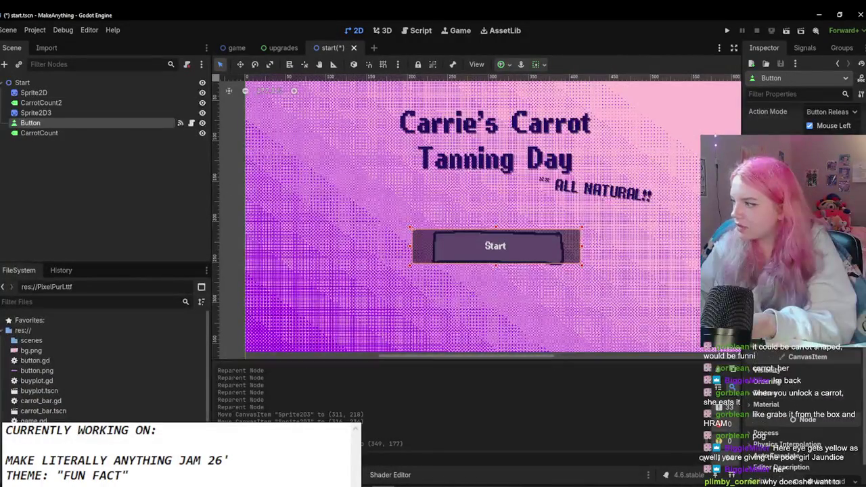
scroll(804, 406, "up", 2)
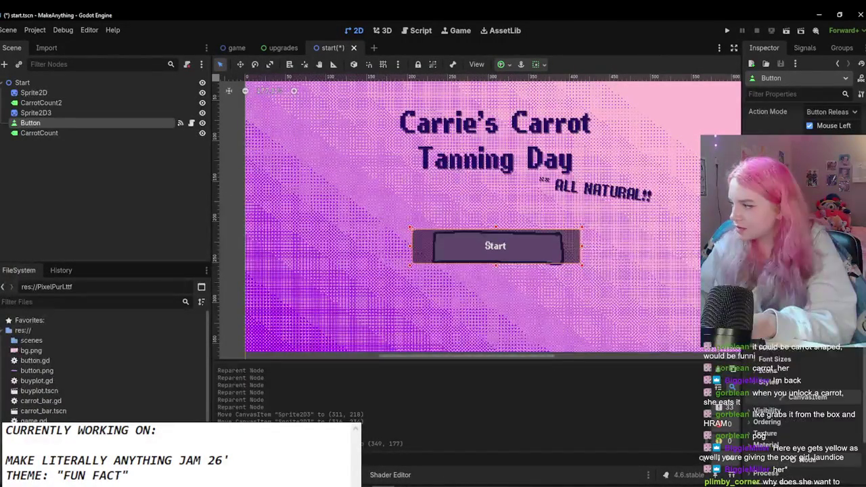
left_click(779, 376)
left_click(804, 393)
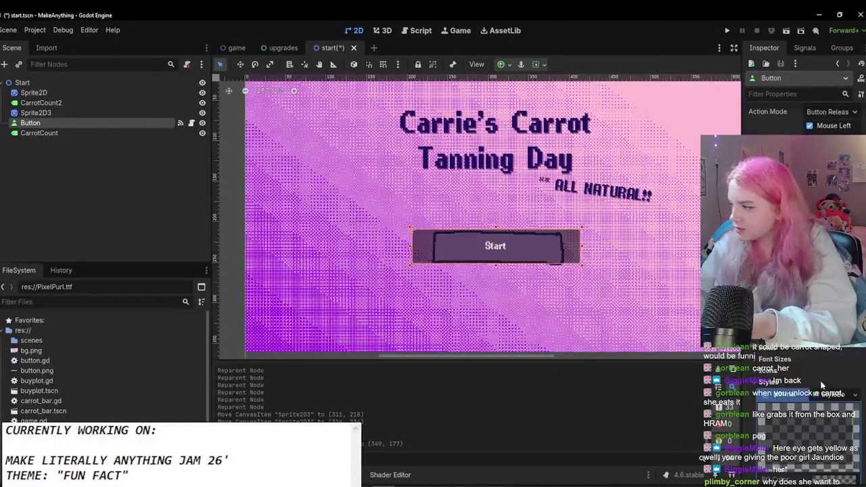
scroll(813, 380, "down", 3)
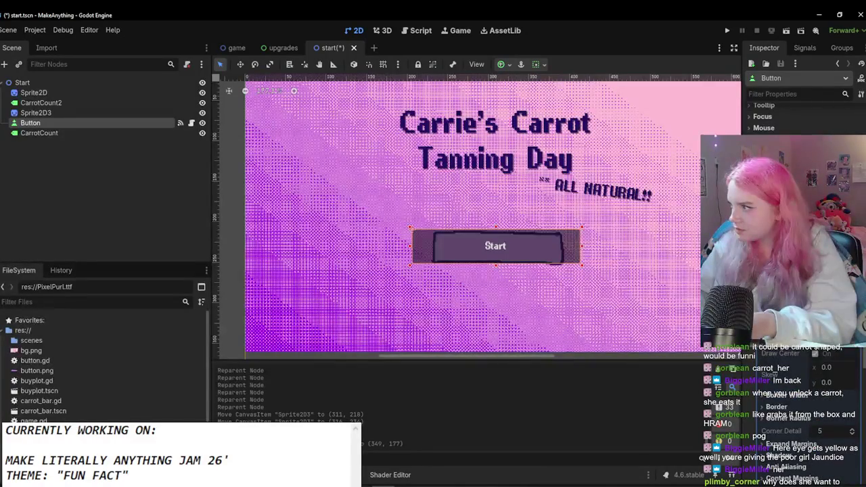
scroll(812, 379, "down", 3)
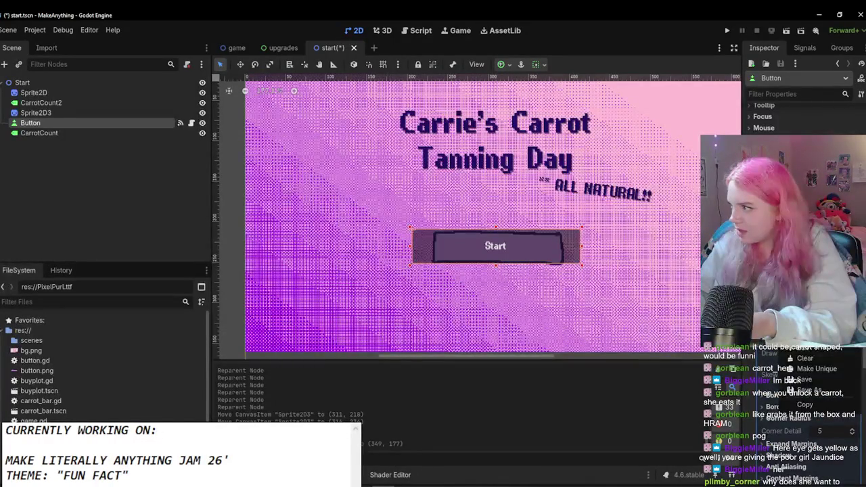
scroll(812, 379, "down", 3)
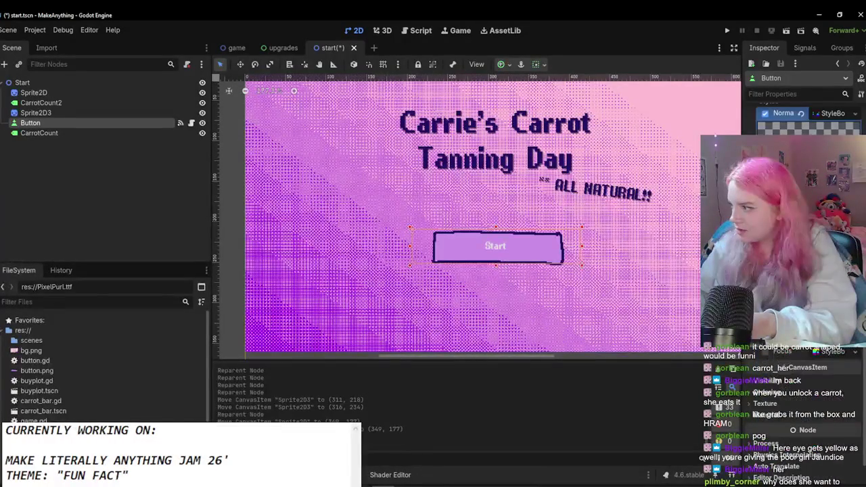
left_click(856, 352)
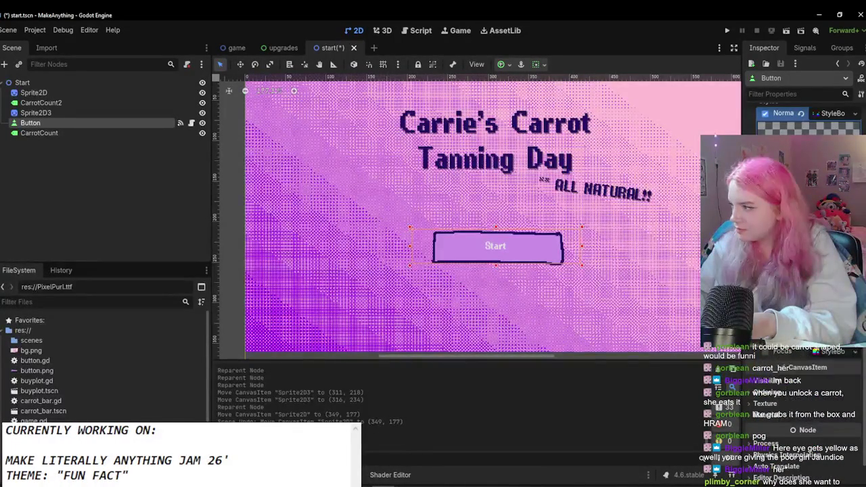
left_click(806, 371)
Step: Enable the Start button's Font Color override and open its colour picker
left_click(772, 342)
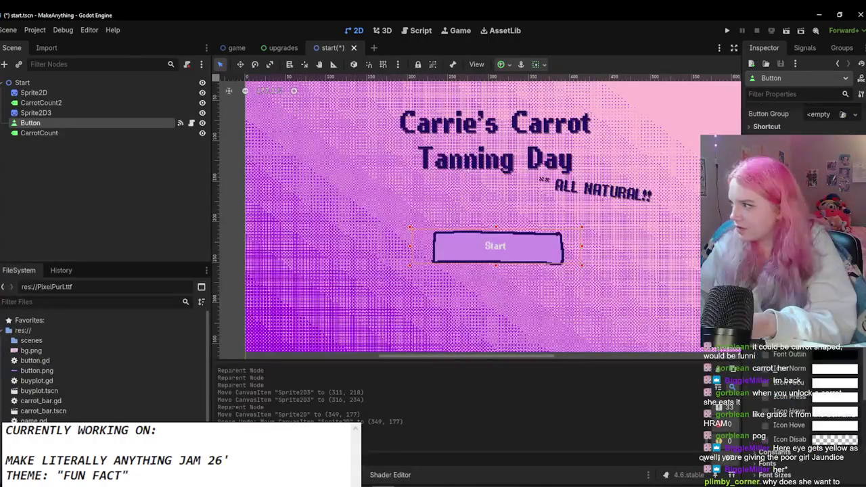
left_click(835, 369)
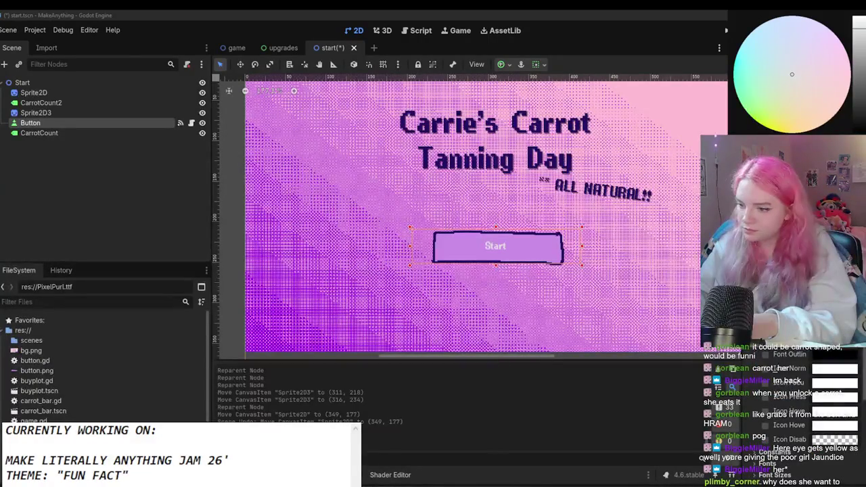
key("alt+Tab")
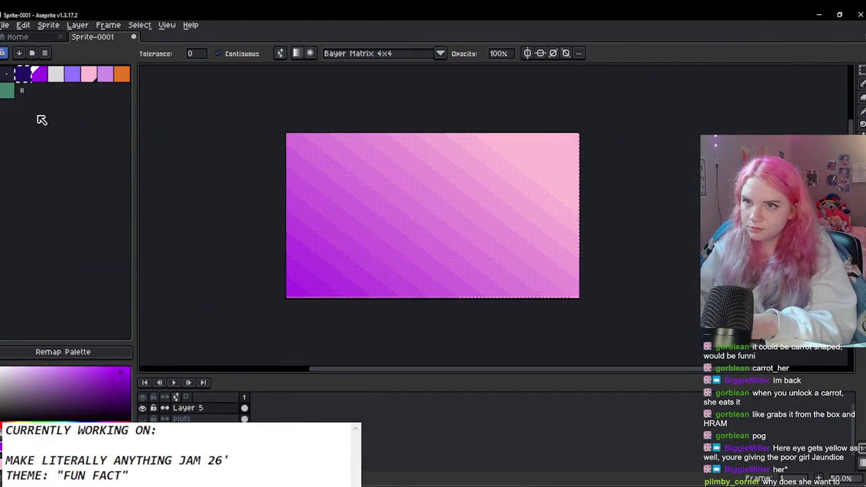
Step: Select the dark navy palette swatch in Aseprite and copy its hex code 211163
left_click(28, 74)
left_click(31, 434)
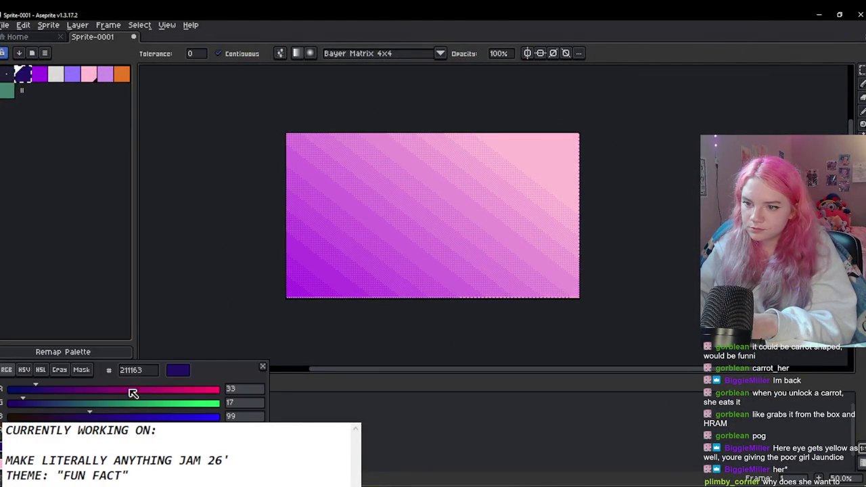
key("Escape")
key("ctrl+d")
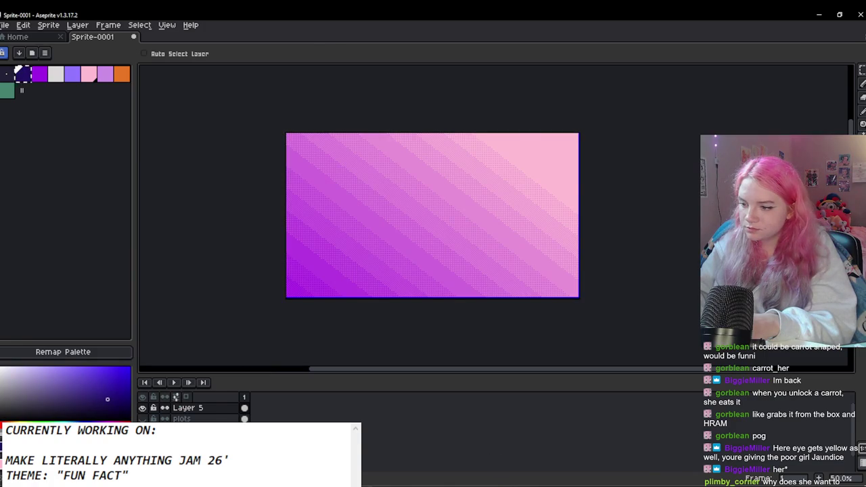
key("alt+Tab")
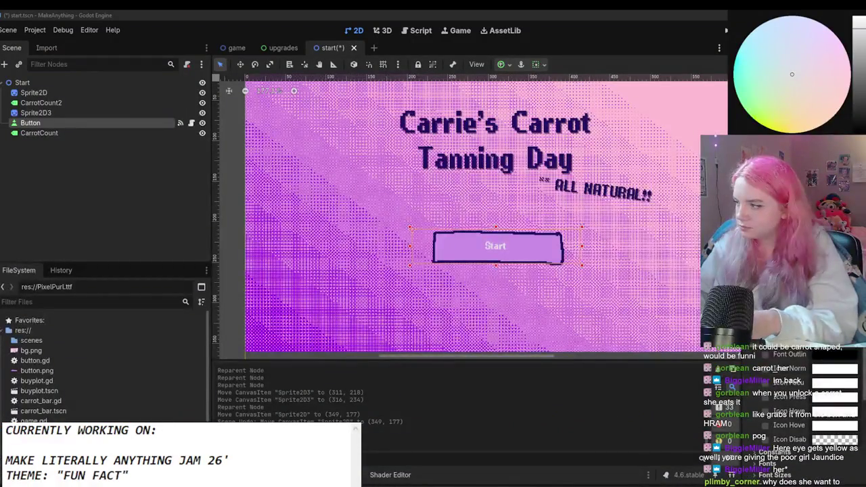
key("alt+Tab")
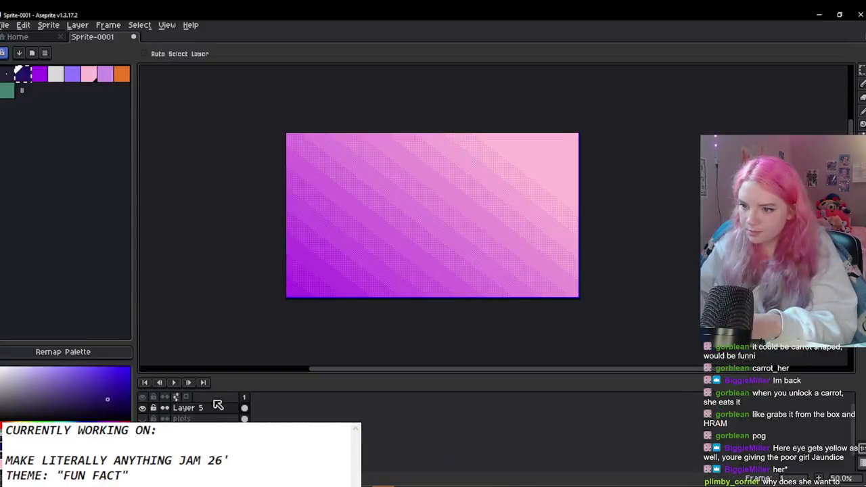
key("shift+g")
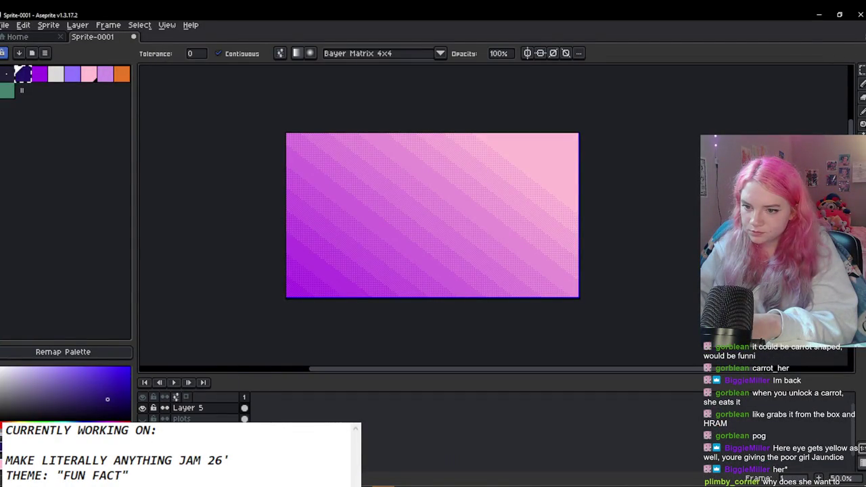
left_click(33, 440)
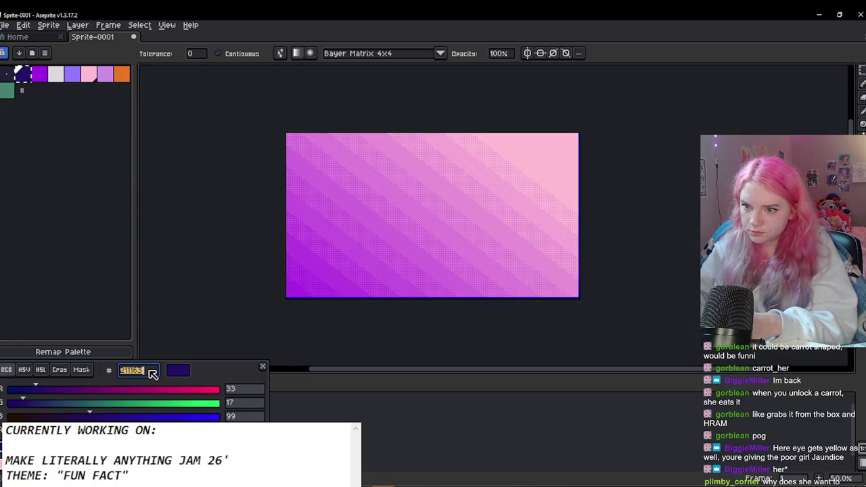
key("Escape")
key("alt+Tab")
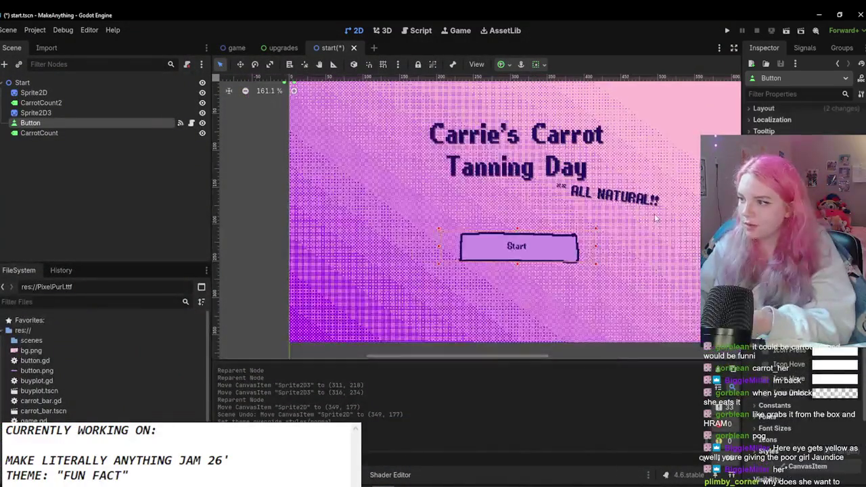
Step: Set the Start button's font size to 32 and move the button back into place
left_click(762, 429)
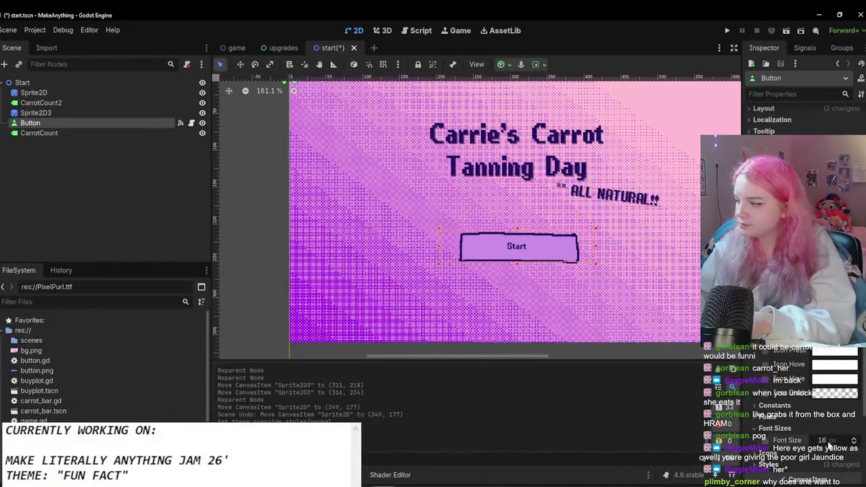
scroll(514, 325, "down", 2)
left_click(579, 264)
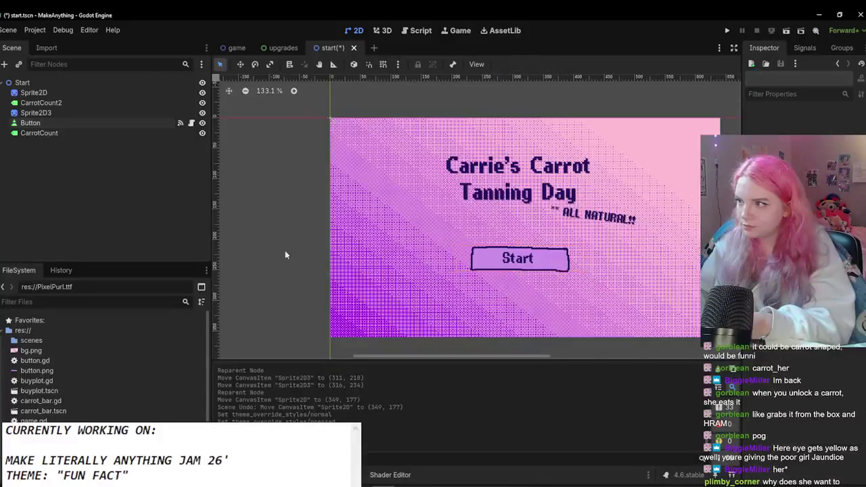
left_click(488, 259)
left_click_drag(469, 242, 452, 254)
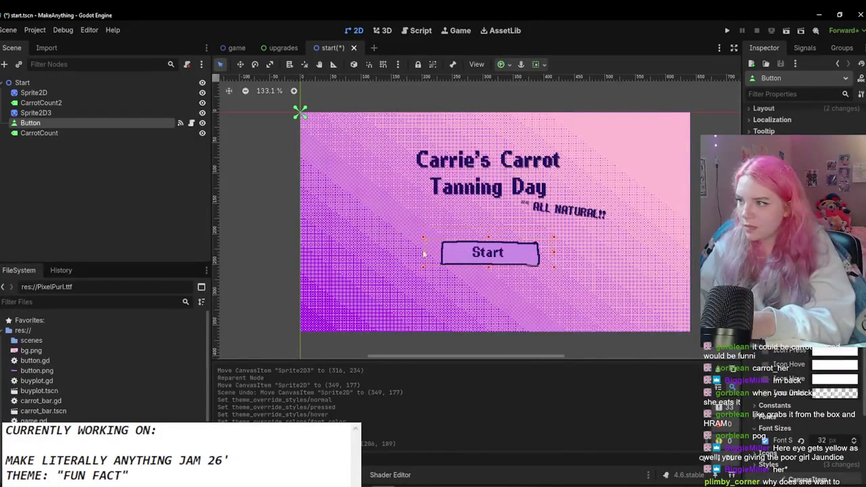
Step: Save the start scene and switch to the game scene
left_click(271, 195)
key("ctrl+s")
left_click(227, 47)
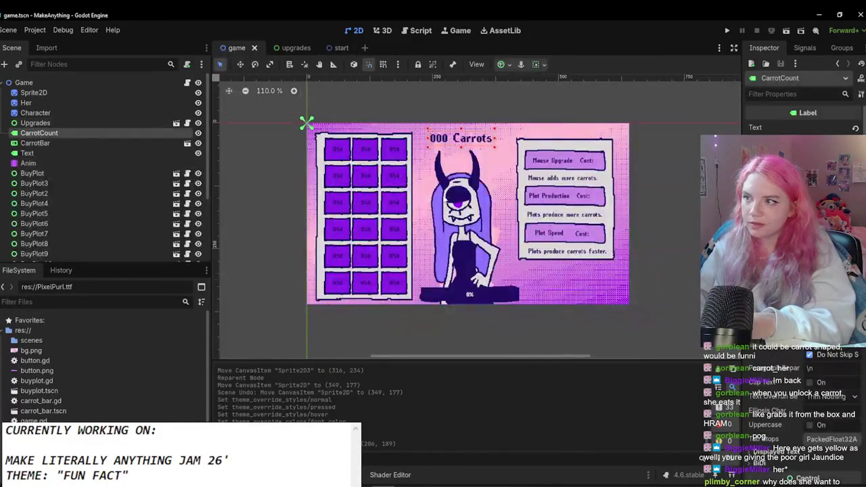
Step: Paste the Her character from the game scene into the start scene and place it on the left
left_click(123, 104)
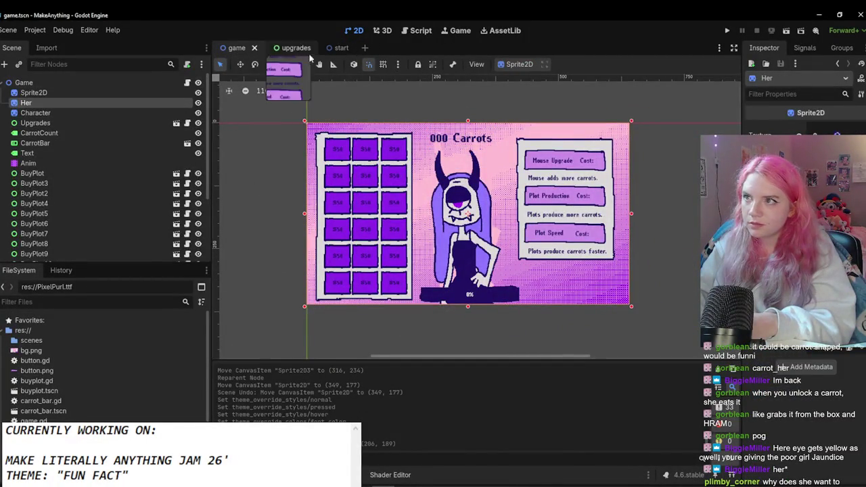
left_click(332, 48)
key("ctrl+v")
left_click_drag(483, 218, 356, 195)
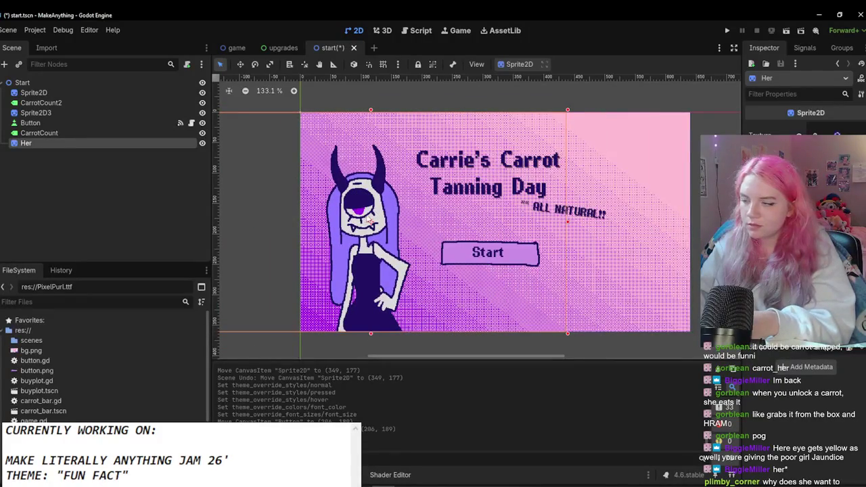
key("ctrl+v")
key("ctrl+z")
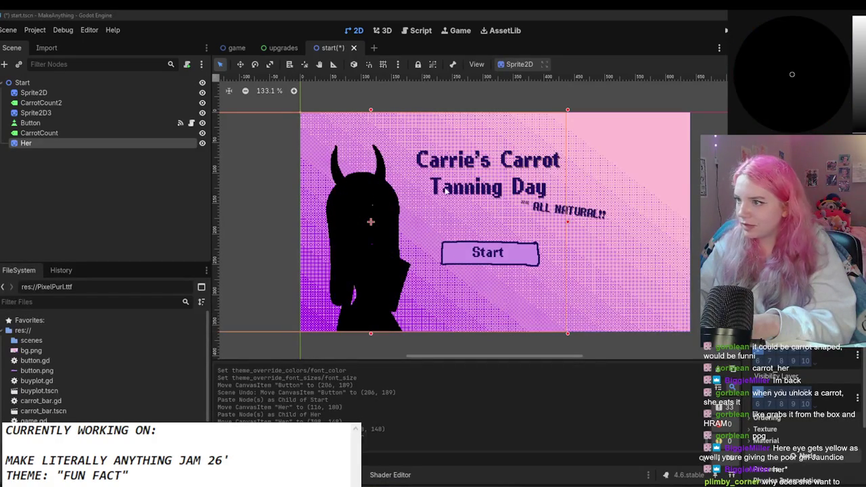
scroll(434, 187, "down", 5)
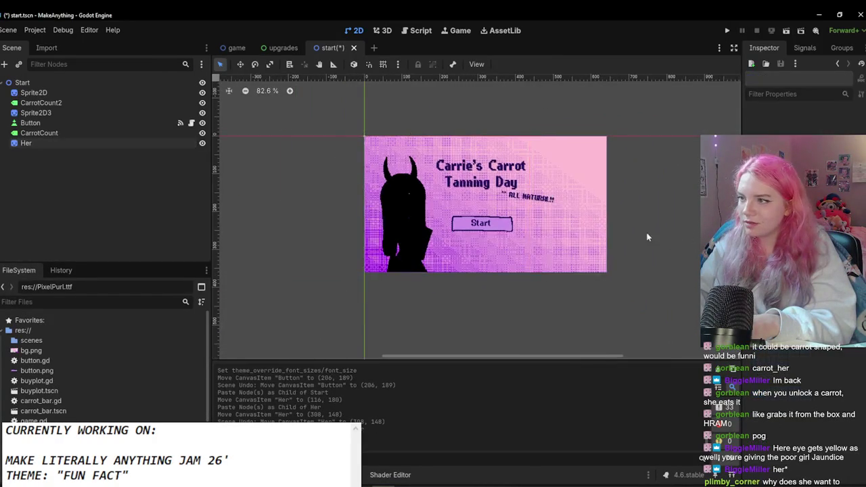
scroll(352, 207, "up", 2)
left_click(352, 207)
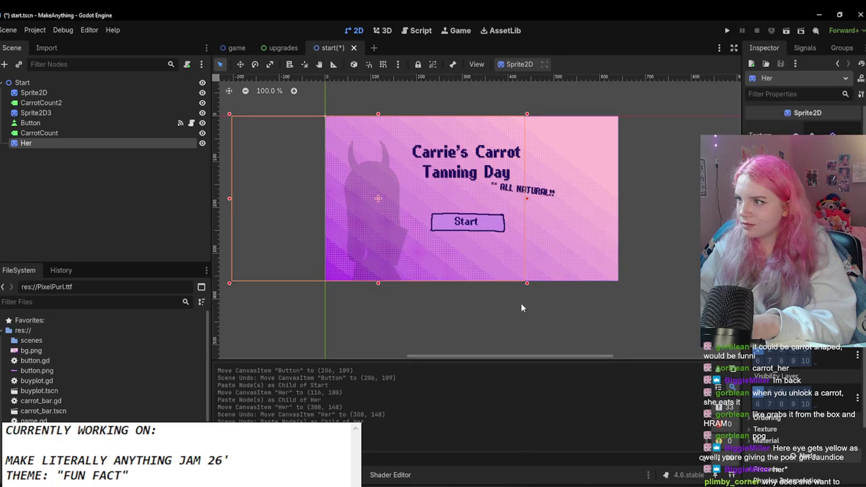
Step: Paste silhouette copies Her2 and Her3, shifting Her2 slightly to the right
scroll(427, 322, "up", 1)
scroll(421, 286, "down", 2)
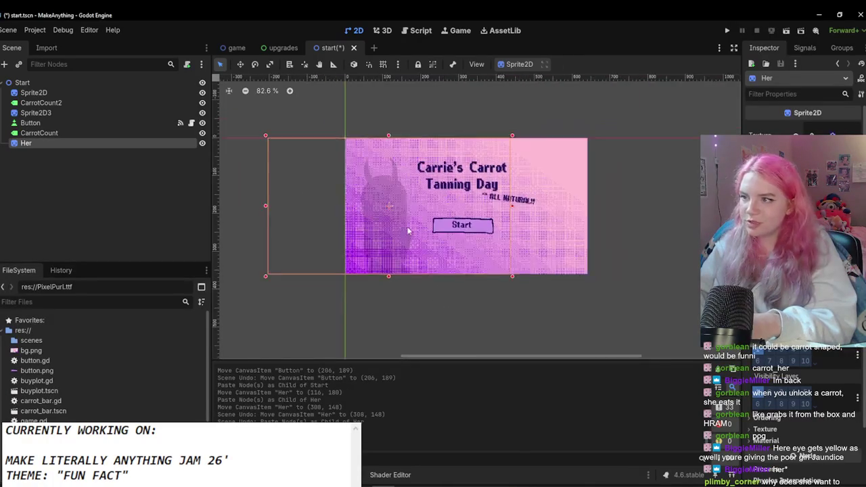
scroll(419, 231, "up", 1)
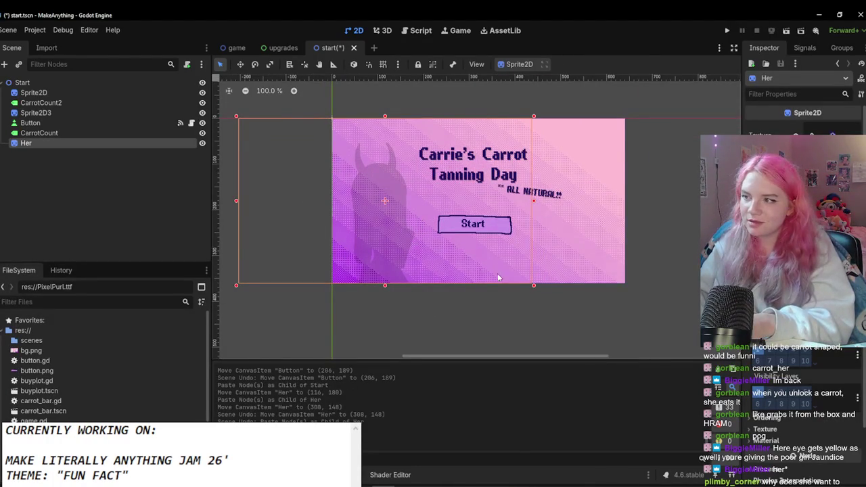
key("ctrl+v")
key("ctrl+z")
key("ctrl+z")
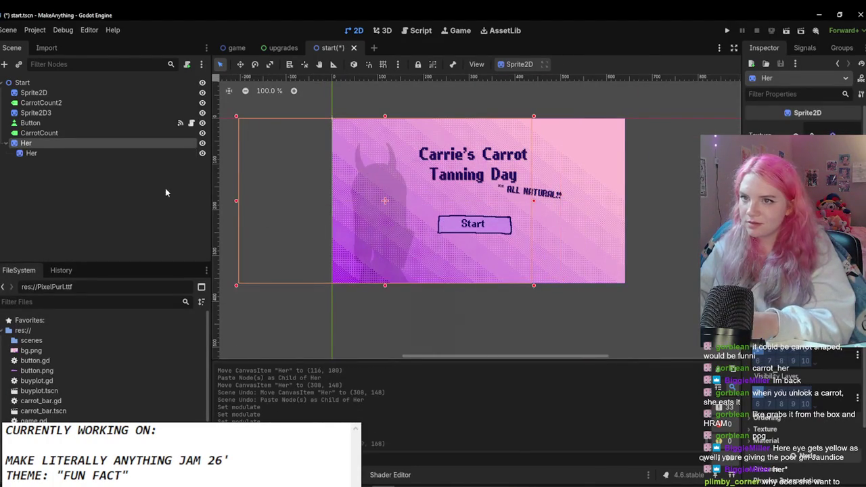
key("ctrl+v")
left_click_drag(391, 221, 478, 214)
key("ctrl+v")
Step: Nudge Her2 right, then duplicate Her3 as Her4 on the right side of the title
left_click(28, 153)
left_click_drag(392, 207, 414, 208)
left_click(484, 206)
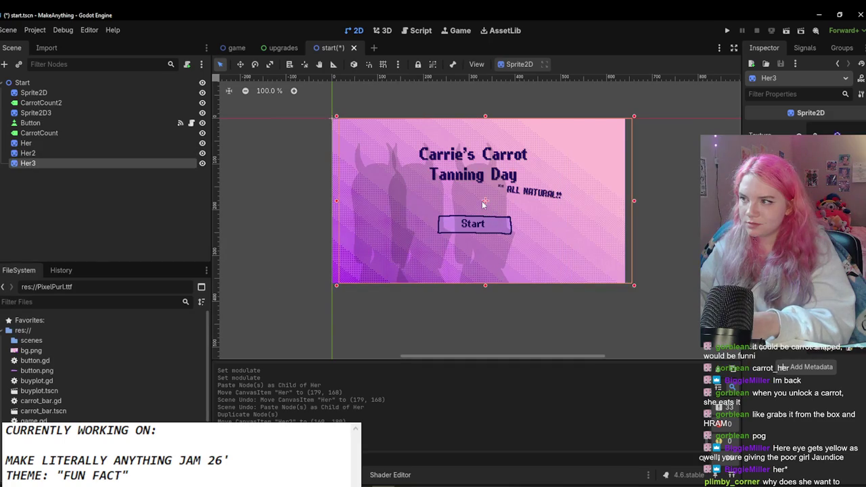
key("ctrl+d")
left_click_drag(484, 204, 593, 206)
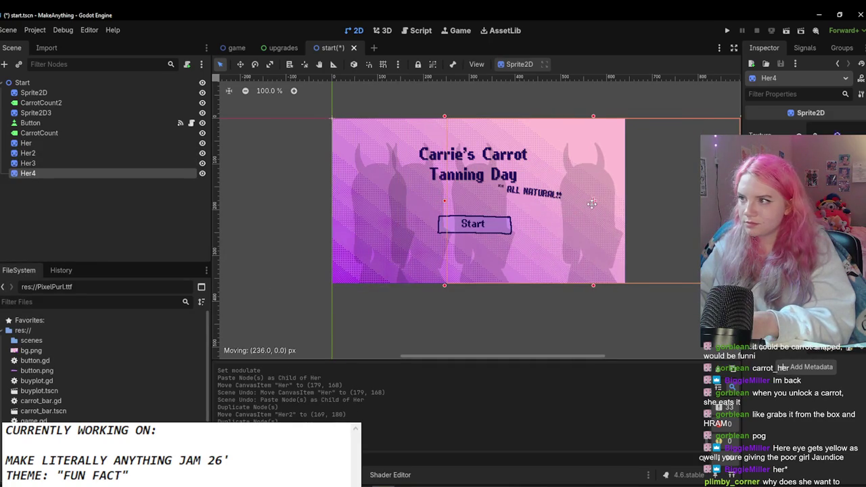
left_click(392, 286)
Step: Shift Her and Her2 together, then duplicate Her2 into Her5
scroll(382, 233, "up", 1)
left_click(379, 226)
left_click(84, 154)
left_click(101, 144, "ctrl")
mouse_move(375, 208)
left_mouse_down()
mouse_move(360, 209)
mouse_move(435, 200)
left_mouse_up()
left_click(101, 153)
key("ctrl+d")
scroll(435, 201, "down", 3)
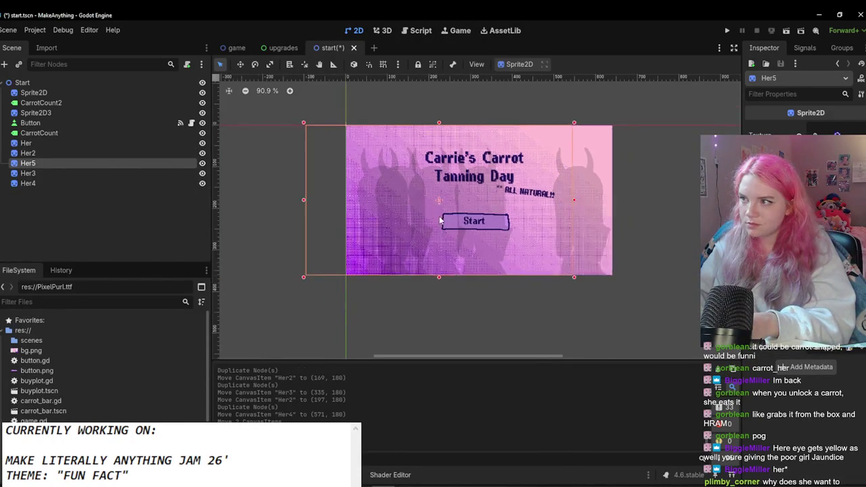
left_click(300, 259)
Step: Select Her4 on the canvas and save the start scene
scroll(447, 214, "up", 1)
scroll(440, 210, "up", 5)
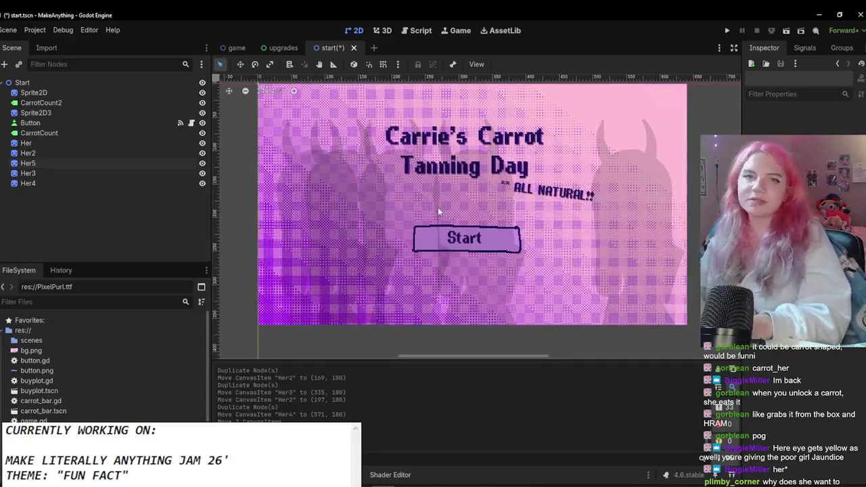
scroll(495, 166, "down", 2)
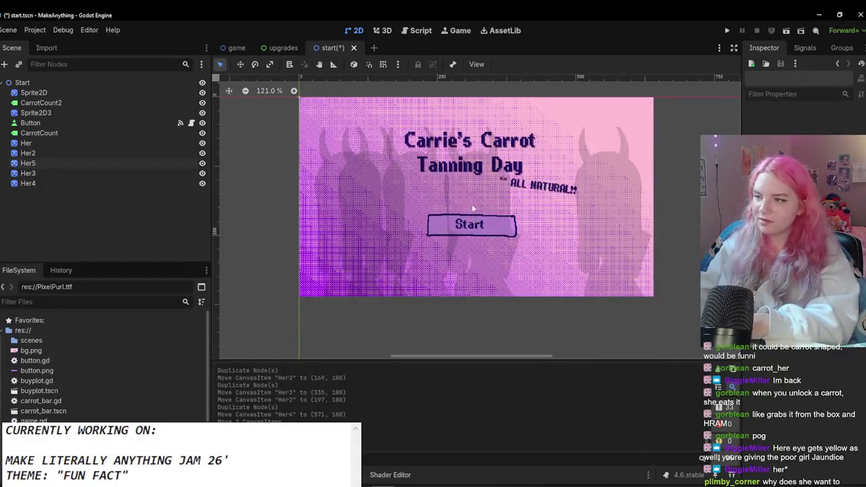
scroll(596, 206, "down", 4)
left_click(620, 203)
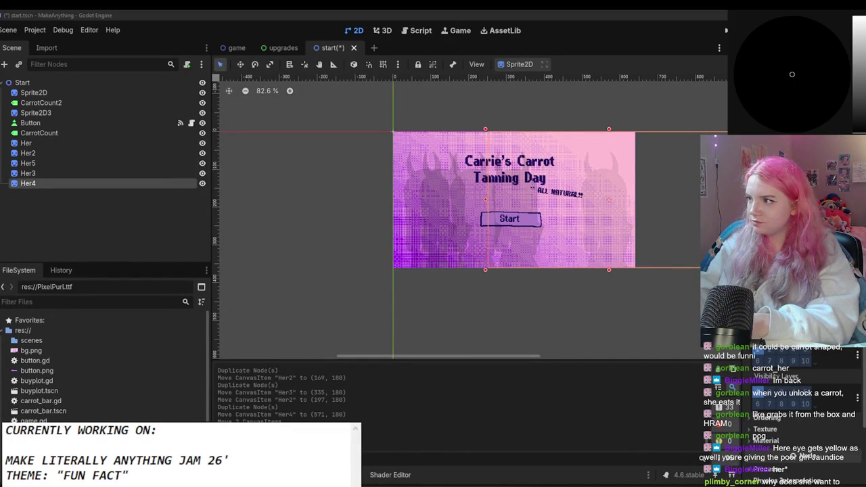
key("ctrl+s")
Step: Shift Her2 about 19 px left and save the scene
left_click(575, 293)
scroll(572, 292, "up", 2)
scroll(559, 292, "up", 2)
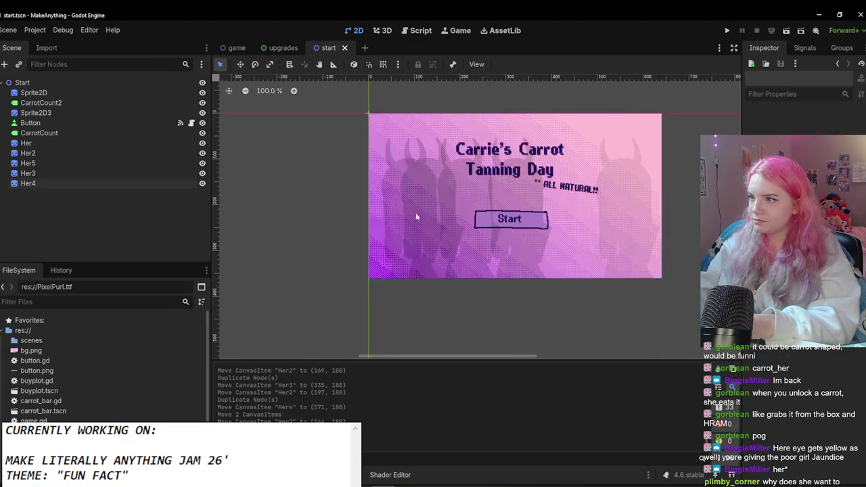
left_click(406, 199)
left_click_drag(411, 201, 440, 197)
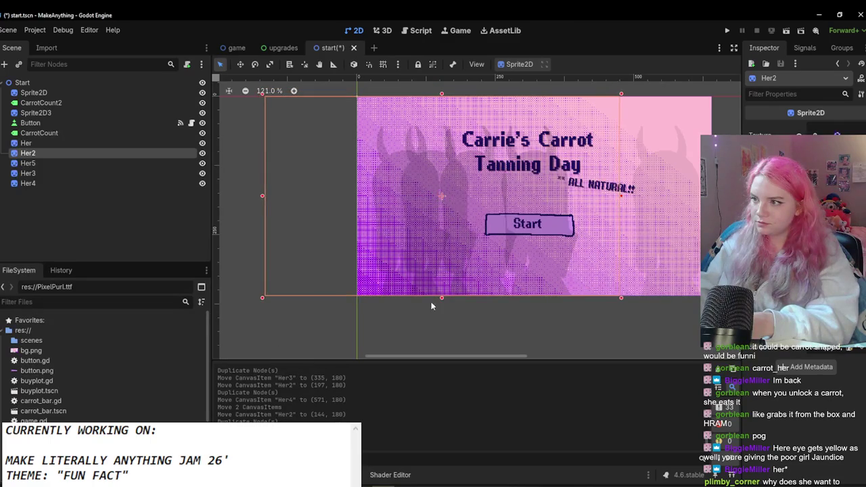
left_click(435, 331)
scroll(435, 331, "down", 5)
scroll(459, 289, "up", 6)
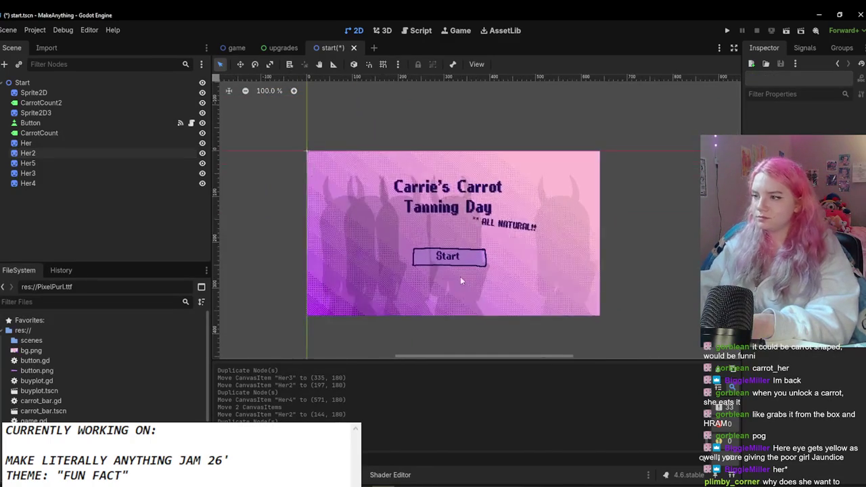
key("ctrl+s")
Step: Select the Her through Her4 nodes as a range in the Scene dock
left_click(457, 252)
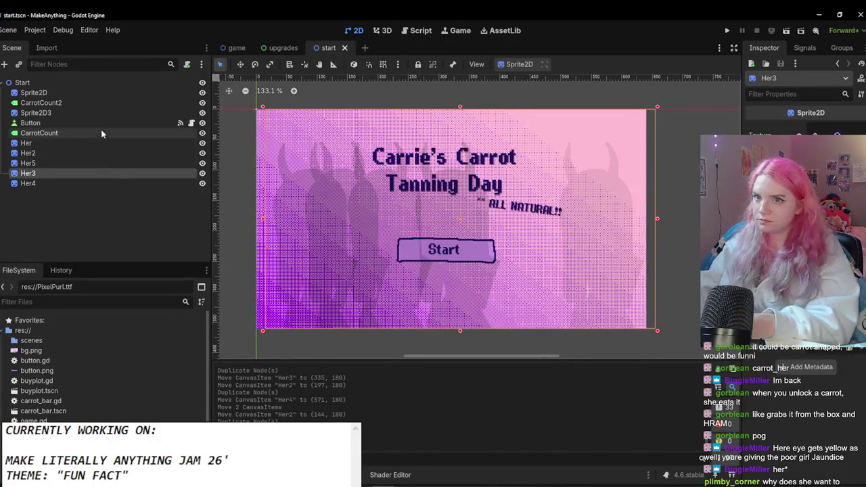
left_click(106, 113)
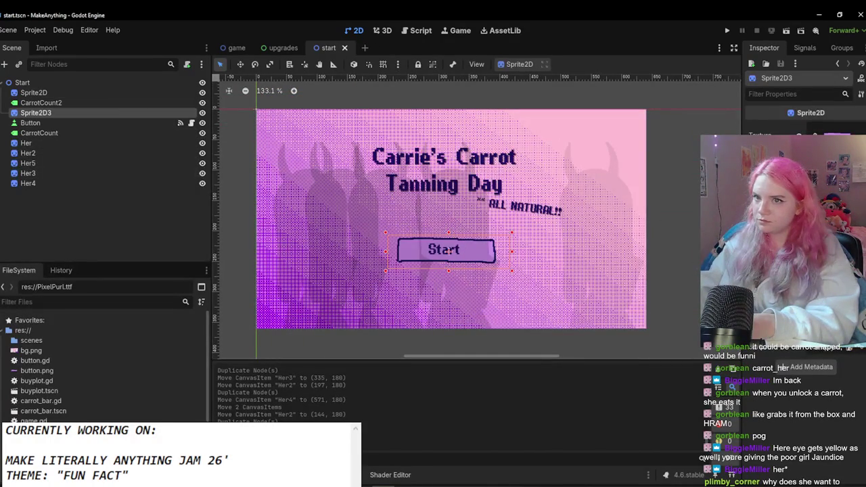
left_click(27, 143)
left_click(59, 183, "shift")
Step: Drag the Her silhouette nodes higher in the scene tree, under Sprite2D
left_click_drag(55, 122, 22, 98)
scroll(326, 227, "down", 1)
scroll(432, 298, "down", 5)
left_click(432, 298)
scroll(433, 270, "up", 5)
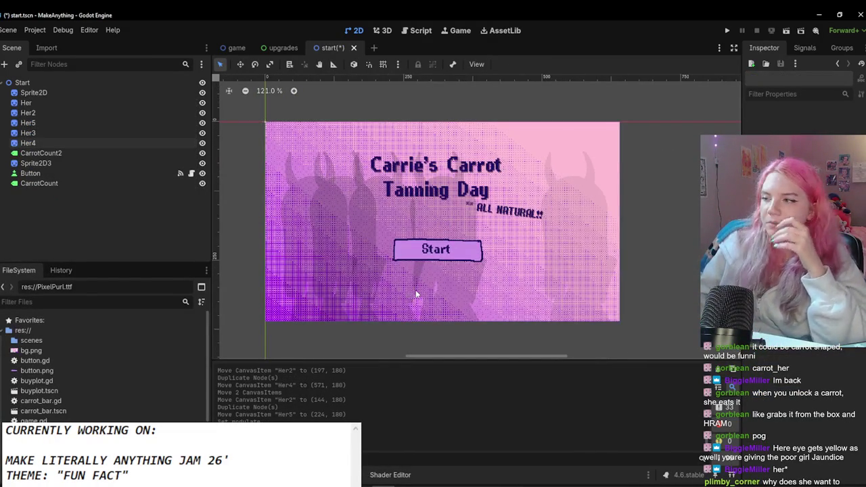
scroll(502, 270, "up", 1)
scroll(504, 228, "down", 1)
scroll(504, 228, "down", 1)
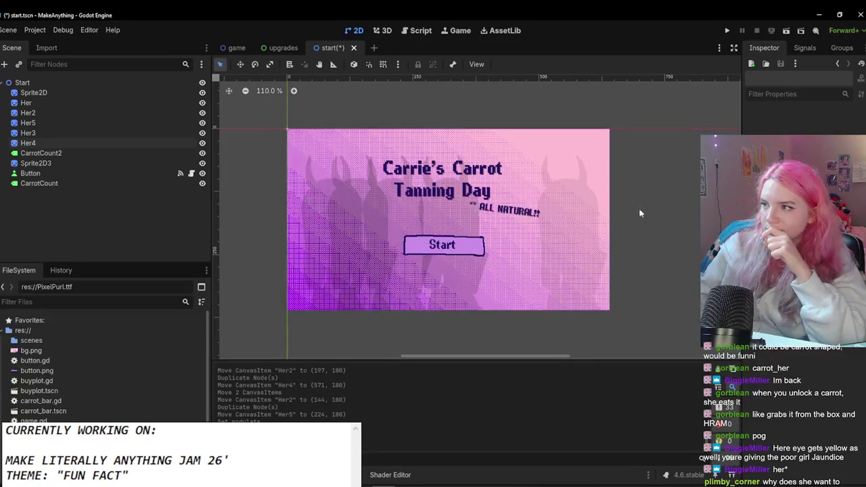
Step: Test-run the start screen, then reselect Her through Her4
left_click(729, 31)
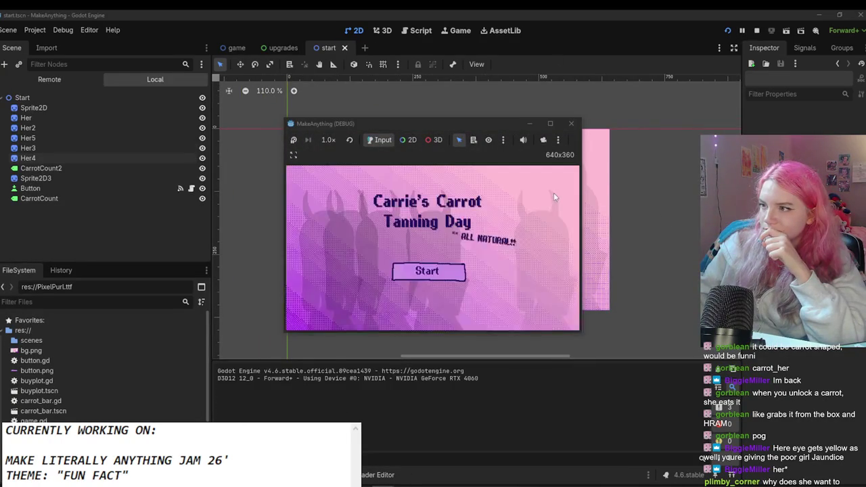
left_click(571, 123)
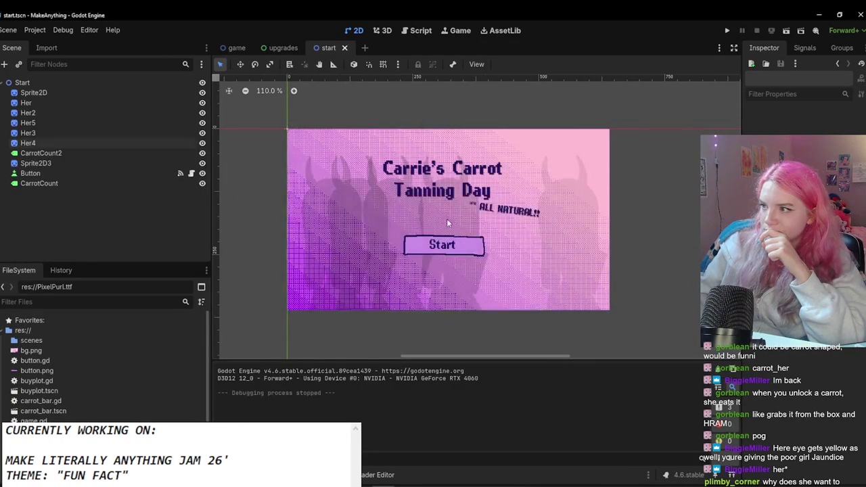
left_click(82, 133)
left_click(93, 140)
left_click(96, 102, "shift")
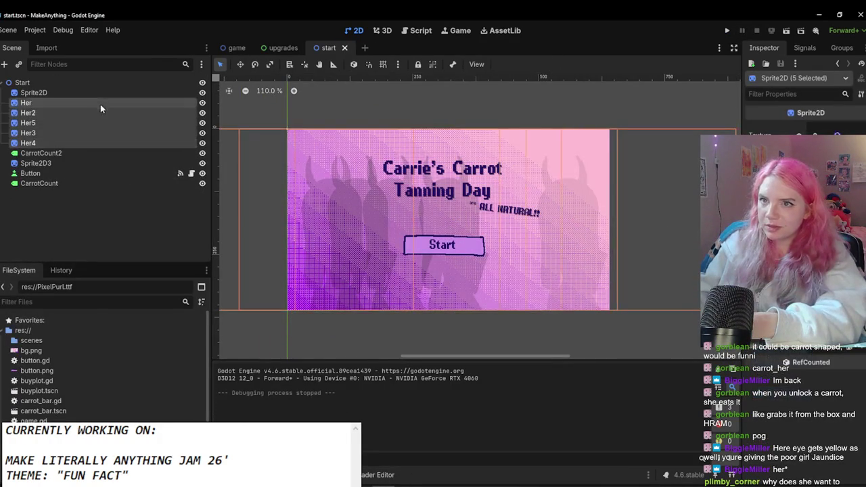
scroll(708, 305, "down", 2)
left_click(727, 30)
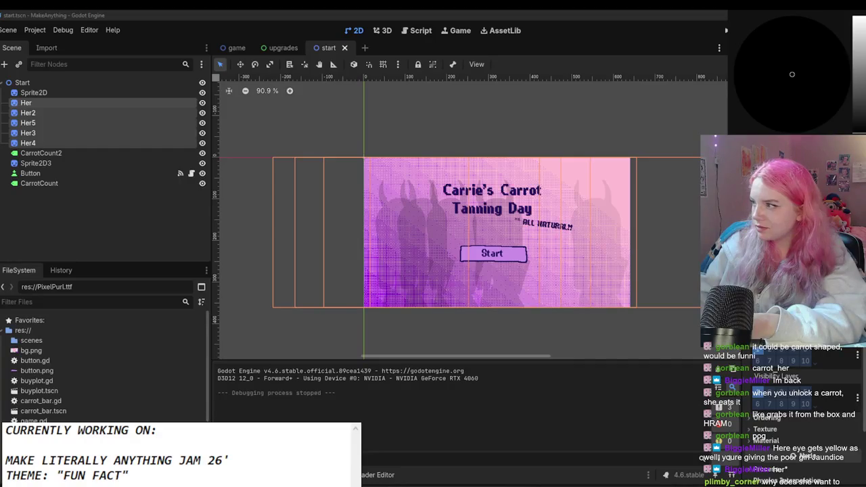
Step: Brighten the Modulate tint of the selected Her silhouettes
left_click_drag(792, 74, 792, 74)
mouse_move(858, 133)
left_mouse_down()
mouse_move(858, 71)
mouse_move(858, 106)
mouse_move(858, 85)
mouse_move(858, 107)
mouse_move(859, 86)
mouse_move(858, 95)
left_mouse_up()
left_click(180, 226)
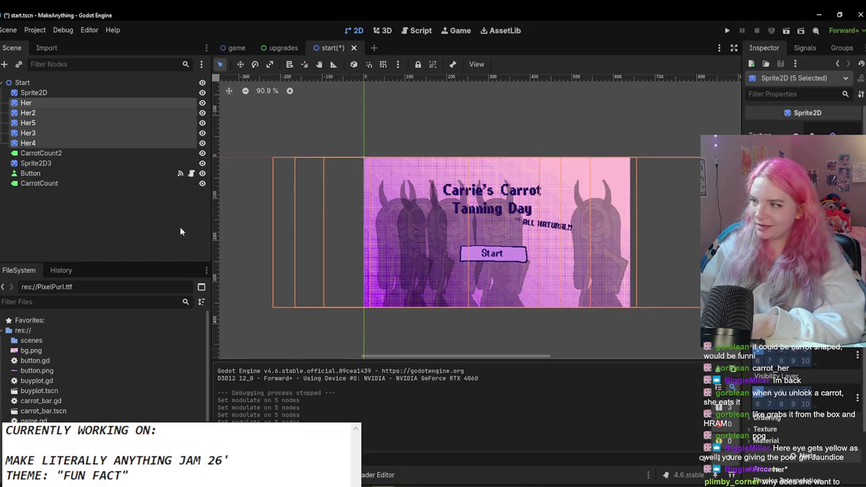
Step: Delete the Her2 and Her5 nodes
left_click(47, 134)
left_click(50, 114)
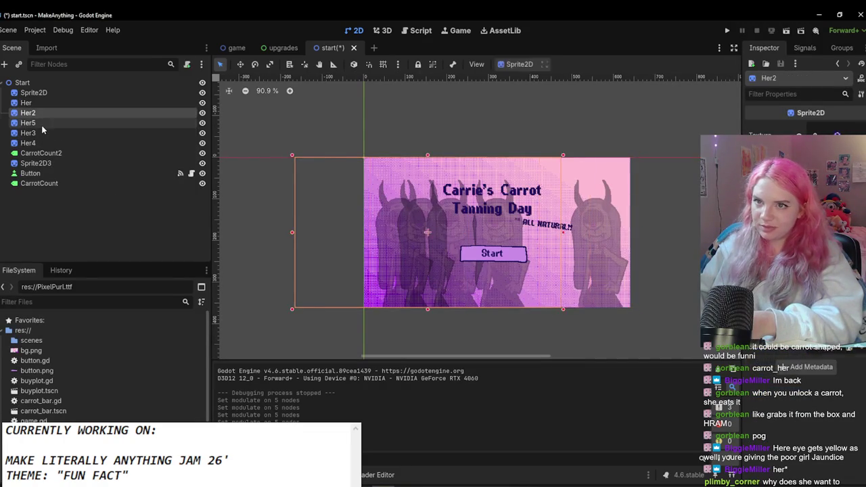
left_click(42, 125, "ctrl")
key("Delete")
left_click(411, 268)
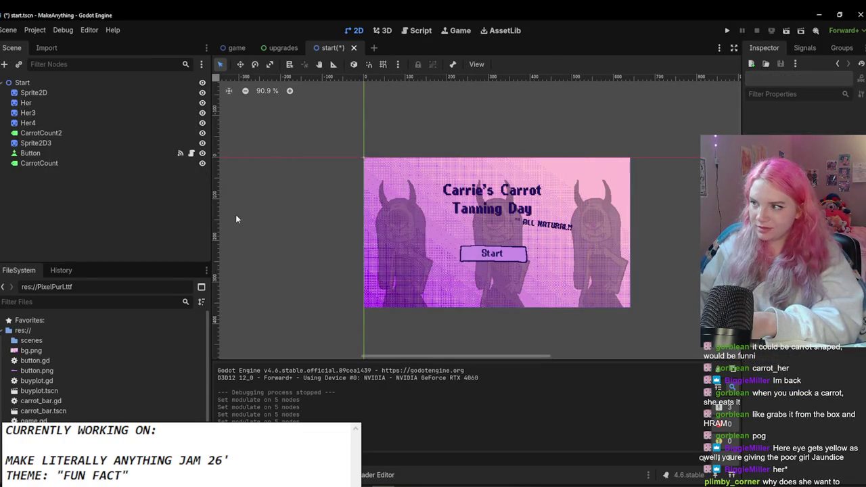
Step: Shift Her, Her3 and Her4 together about 13 px left
scroll(609, 295, "up", 2)
left_click(61, 123)
left_click(77, 113, "ctrl")
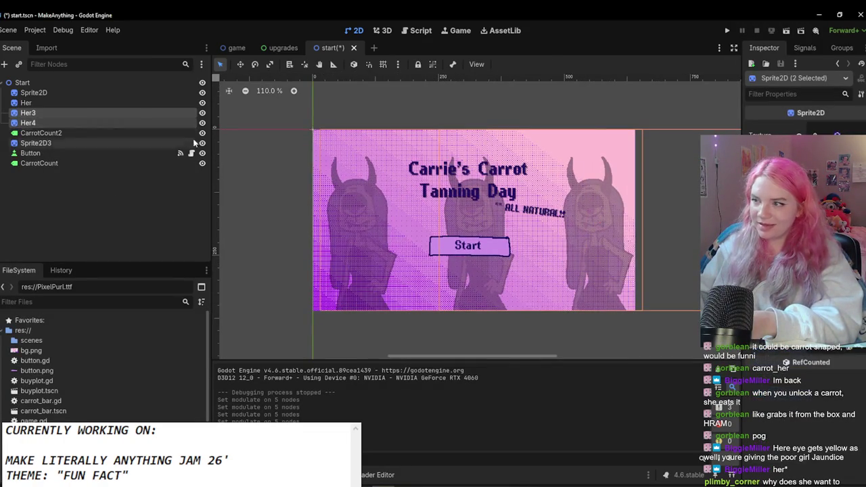
left_click(406, 222)
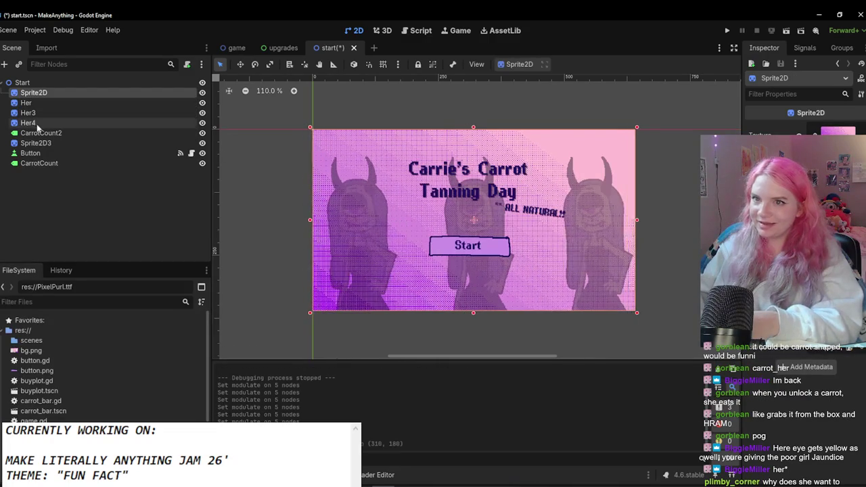
left_click(53, 106, "shift")
left_click_drag(394, 196, 352, 205)
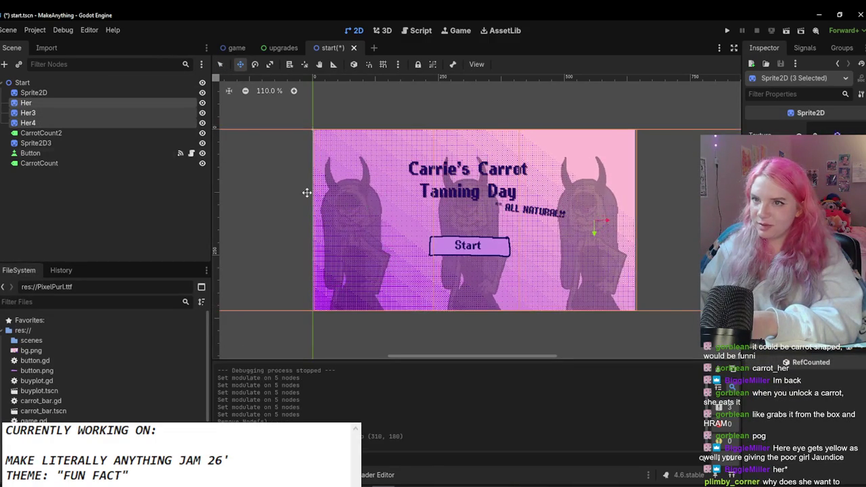
Step: Delete the Her3 node
double_click(102, 113)
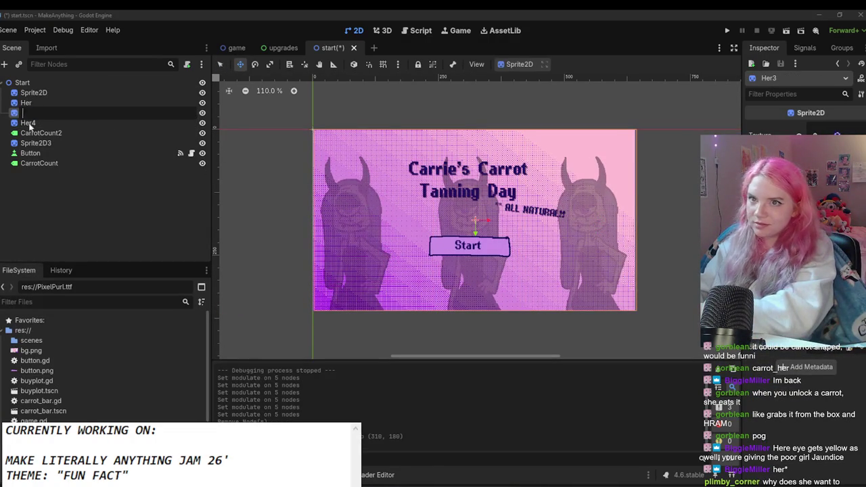
key("Escape")
key("Delete")
left_click(406, 264)
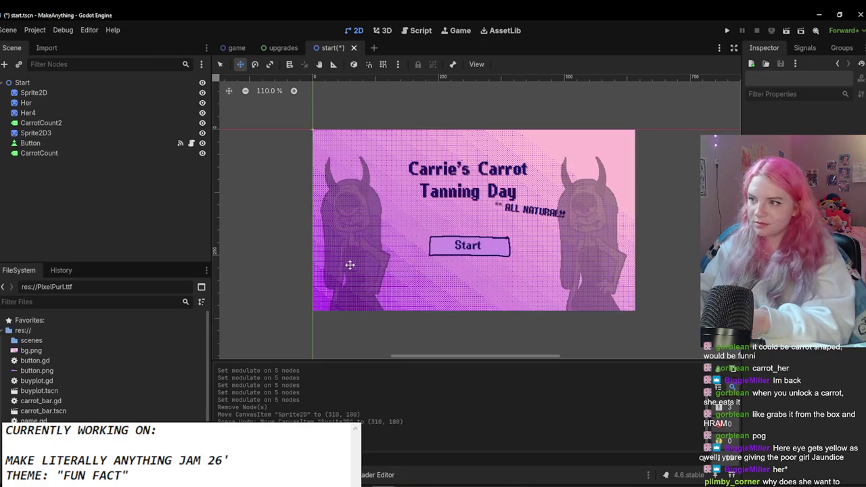
Step: Rotate the Her sprite about 178° upside down and reposition it
left_click(85, 103)
left_click(85, 113, "shift")
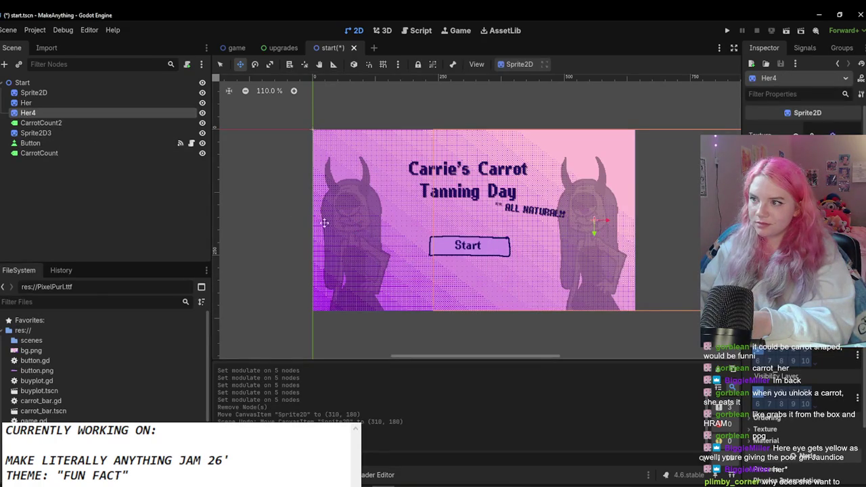
left_click(92, 104)
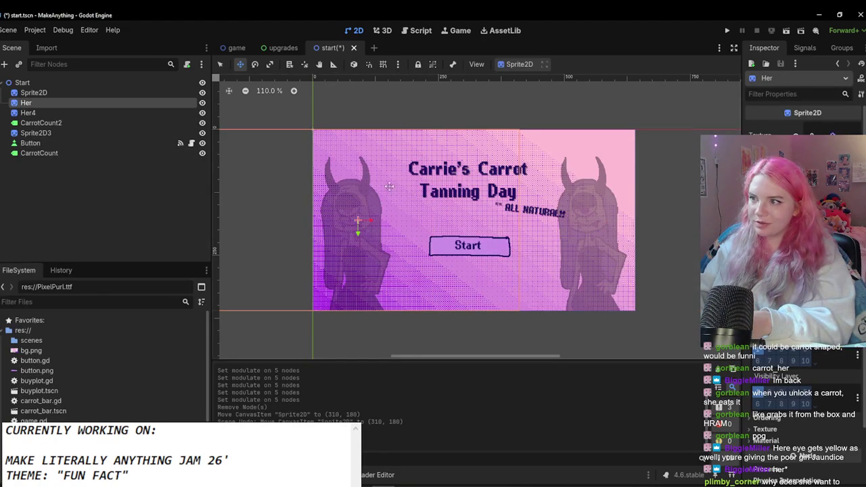
left_click(255, 64)
mouse_move(280, 244)
left_mouse_down()
mouse_move(337, 163)
mouse_move(442, 237)
left_mouse_up()
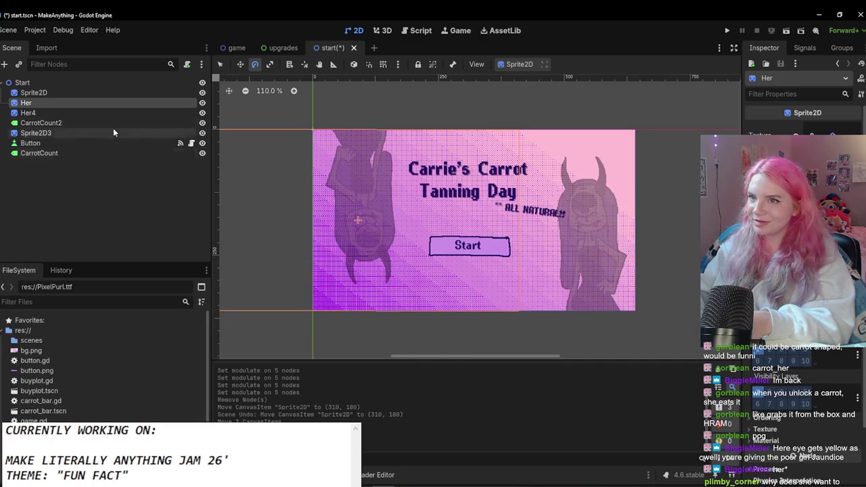
left_click(241, 64)
mouse_move(375, 190)
left_mouse_down()
mouse_move(386, 177)
mouse_move(393, 195)
mouse_move(373, 199)
left_mouse_up()
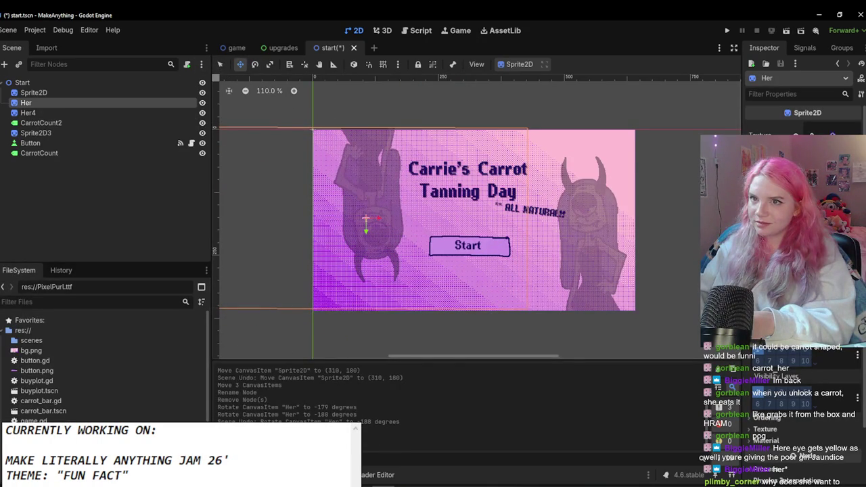
Step: Move Her4 lower in the scene and save
left_click(382, 198)
left_click(108, 93)
left_click(108, 103)
left_click(81, 113)
left_click_drag(588, 259, 576, 260)
key("ctrl+s")
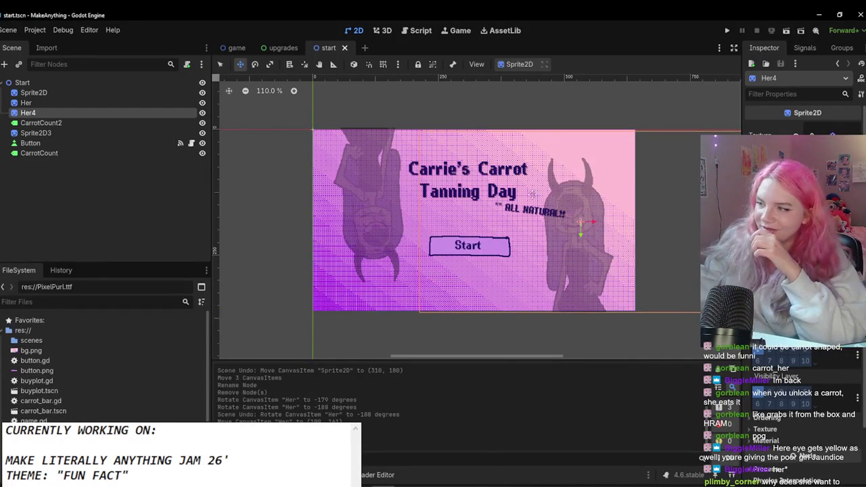
scroll(480, 283, "up", 2)
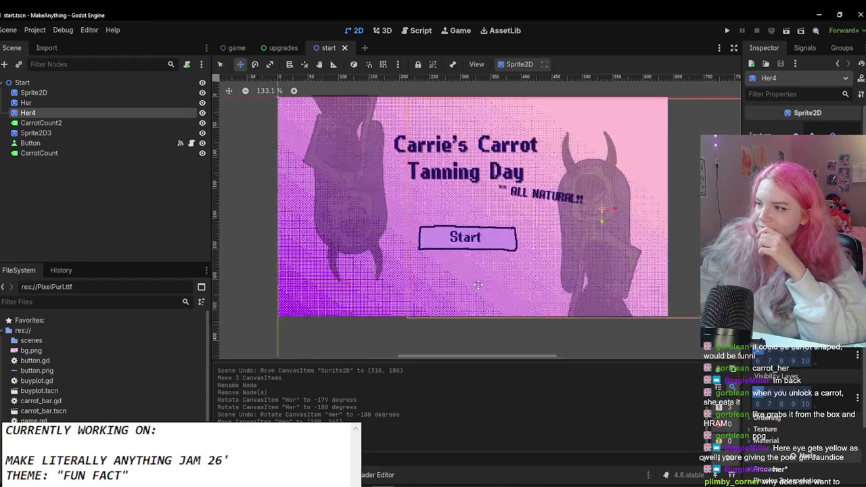
Step: Duplicate the Start button sprite as Sprite2D4 above Sprite2D3, offset it slightly, and save
left_click(37, 103)
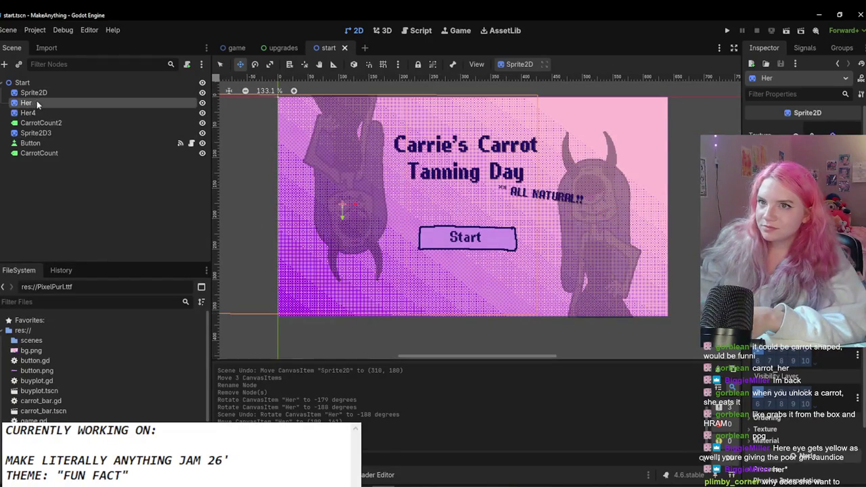
left_click(115, 133)
key("ctrl+d")
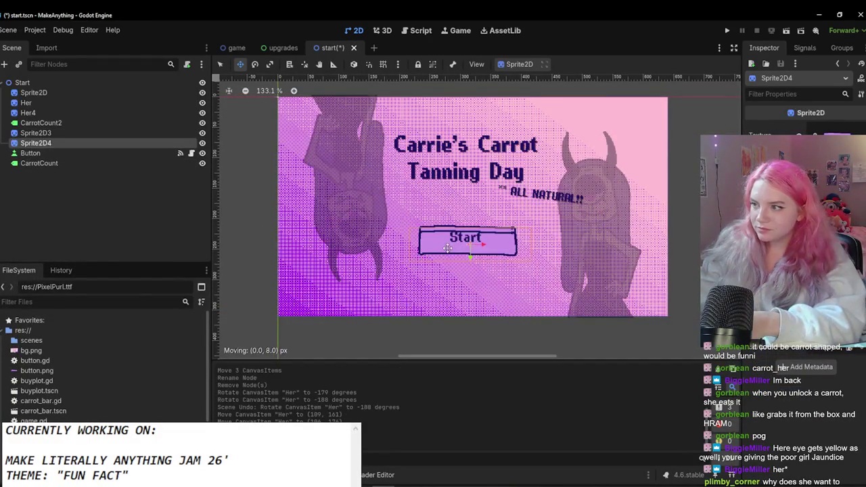
left_click_drag(86, 143, 74, 129)
scroll(468, 241, "up", 2)
left_click_drag(501, 253, 503, 248)
scroll(477, 311, "down", 3)
key("ctrl+s")
Step: Adjust Sprite2D4's position and darken its tint to black
scroll(474, 310, "up", 2)
left_click_drag(501, 224, 503, 228)
left_click_drag(459, 207, 460, 206)
key("ctrl+z")
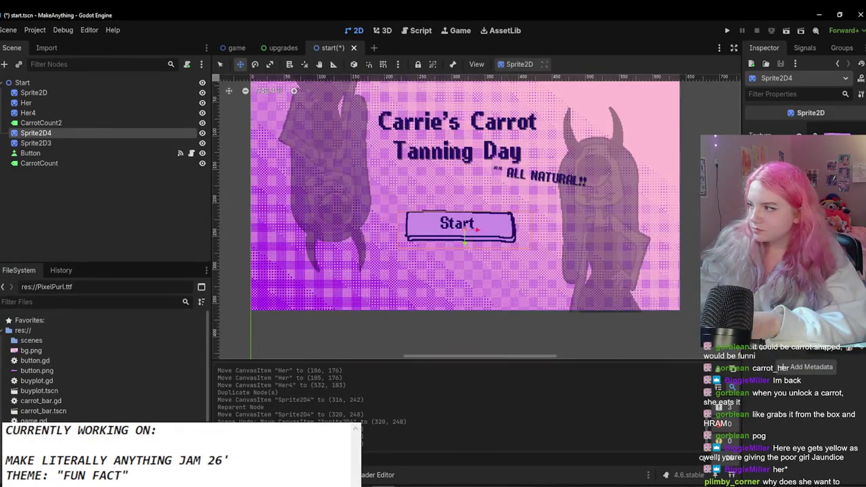
scroll(805, 369, "up", 2)
scroll(806, 379, "up", 3)
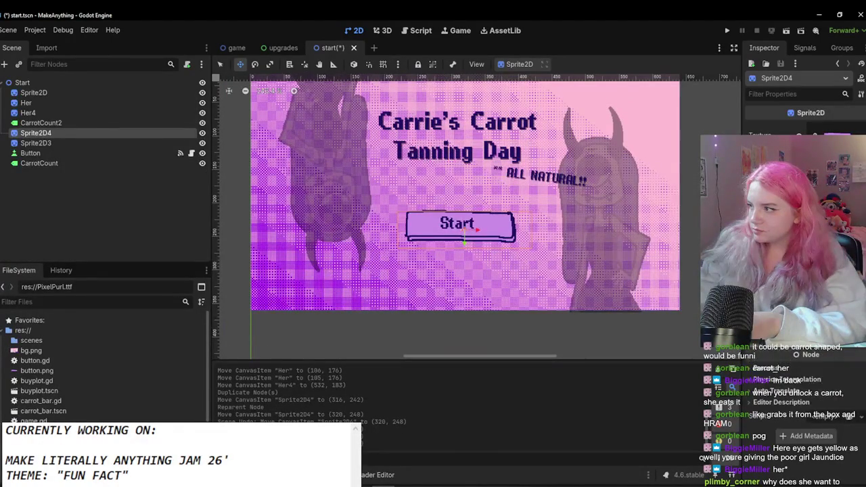
left_click(833, 352)
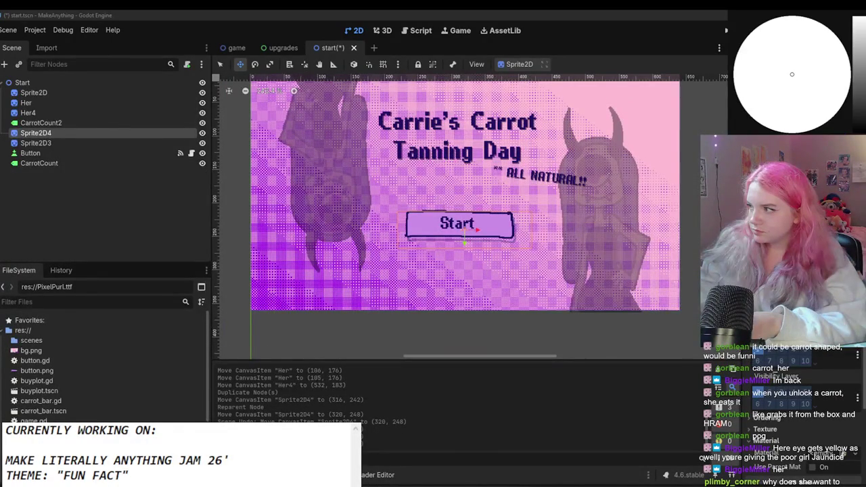
left_click_drag(858, 68, 692, 201)
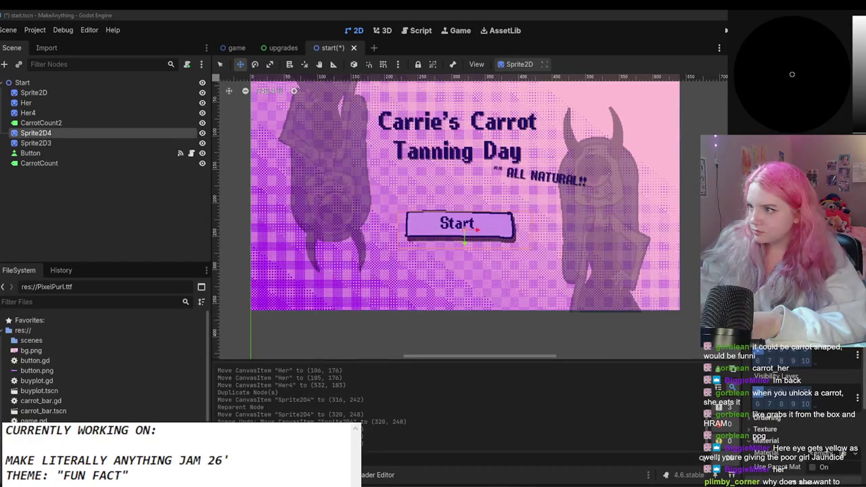
Step: Nudge the Start button sprite by one pixel and save the start scene
left_click(612, 312)
left_click_drag(464, 234, 463, 233)
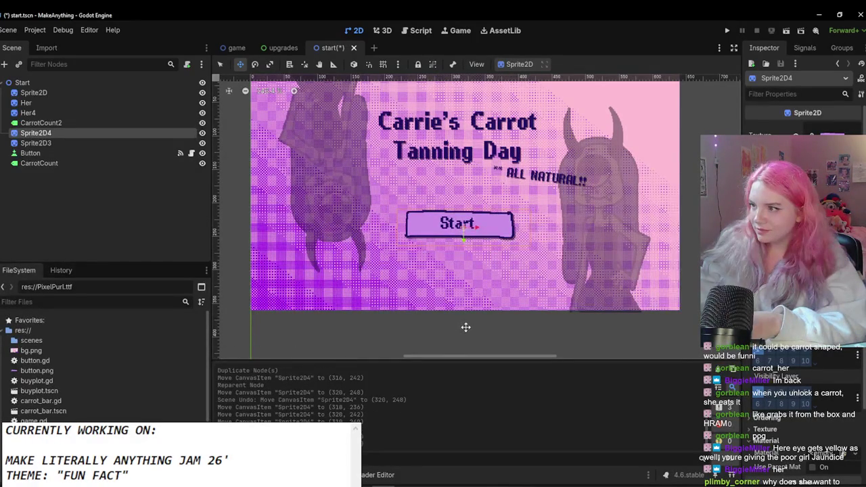
left_click(87, 143)
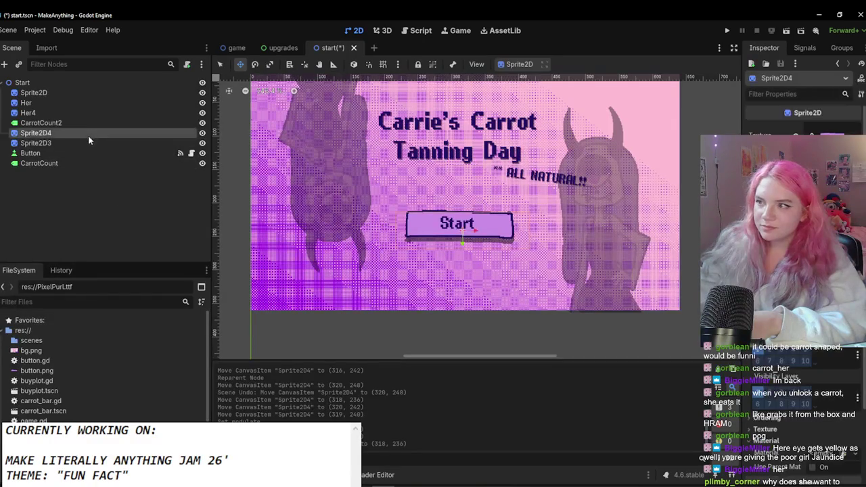
key("ctrl+s")
left_click(513, 241)
right_click(512, 242)
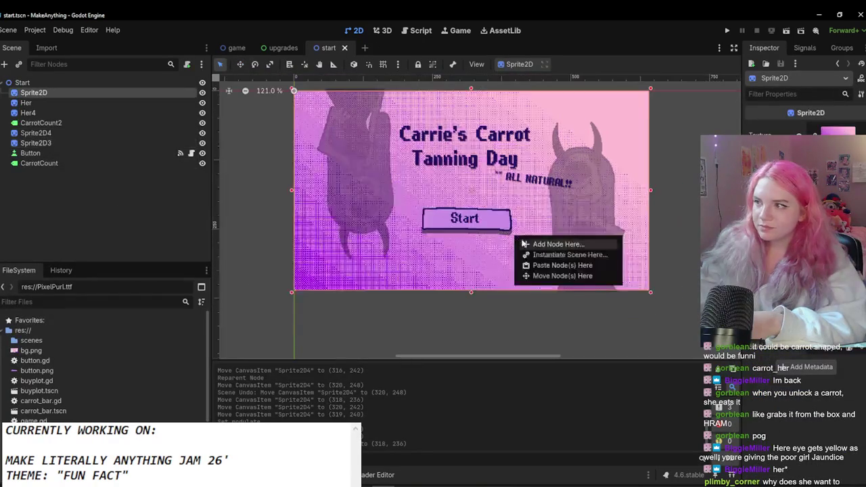
Step: Move the ALL NATURAL!! label up and right, then test-run the title screen
scroll(505, 223, "down", 5)
scroll(501, 210, "up", 3)
scroll(499, 205, "down", 1)
mouse_move(499, 207)
left_mouse_down()
mouse_move(528, 145)
mouse_move(518, 145)
mouse_move(539, 183)
mouse_move(539, 208)
left_mouse_up()
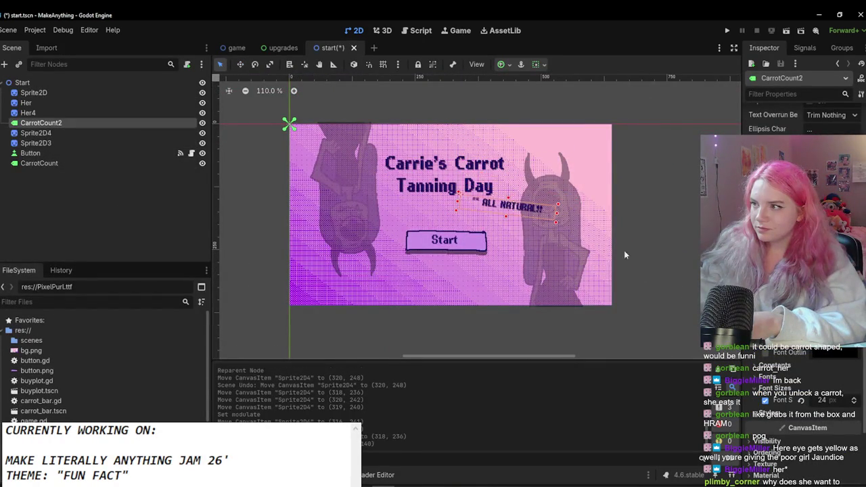
left_click(660, 226)
scroll(660, 226, "up", 3)
left_click(728, 32)
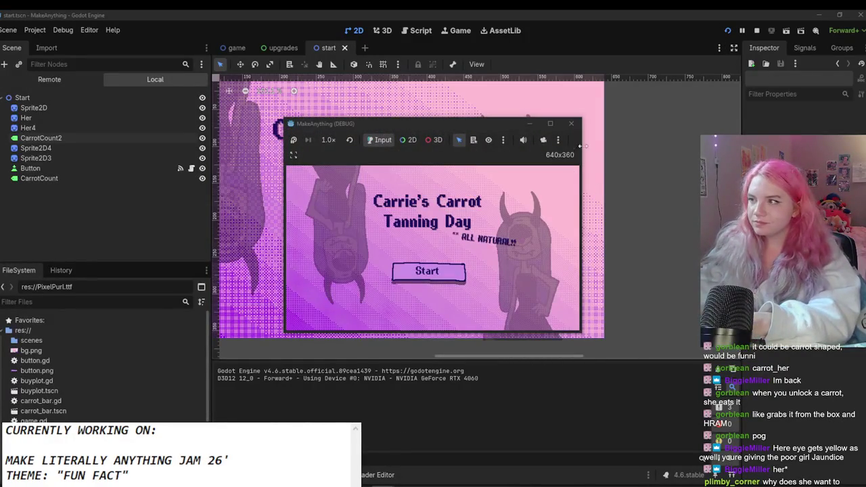
left_click(571, 123)
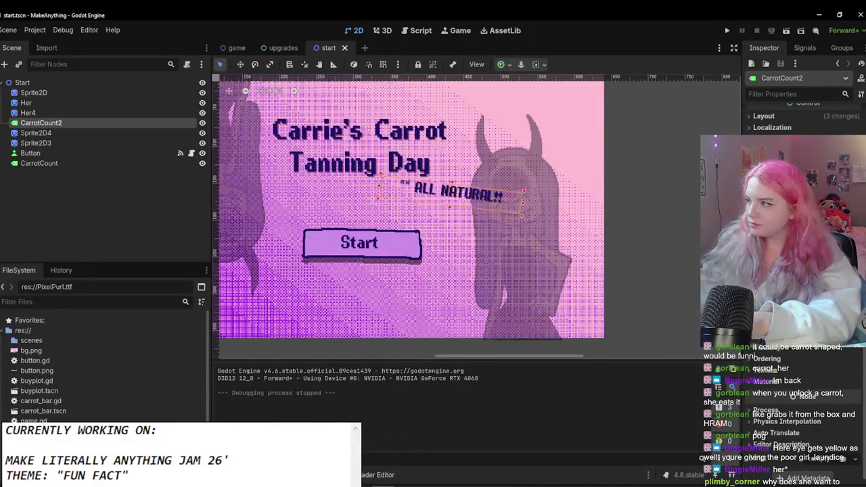
Step: Set the label's font colour to 736af5 and shift it left beside the title
left_click(812, 163)
type("736af5")
key("Return")
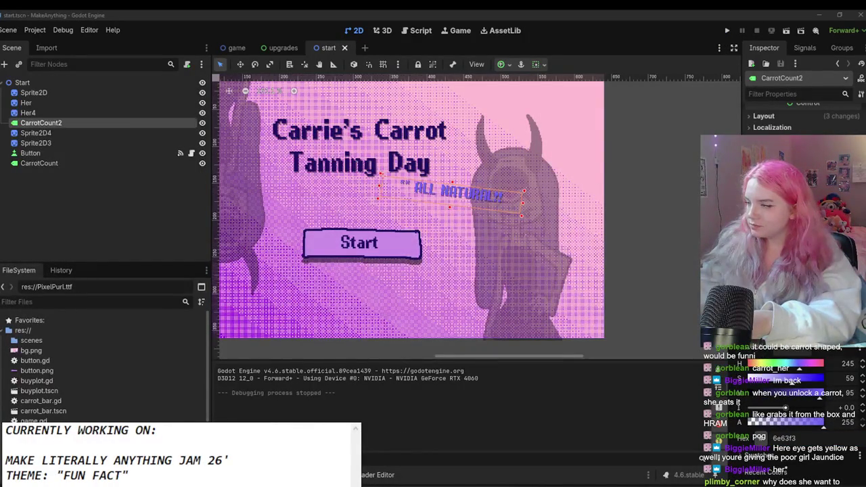
key("Return")
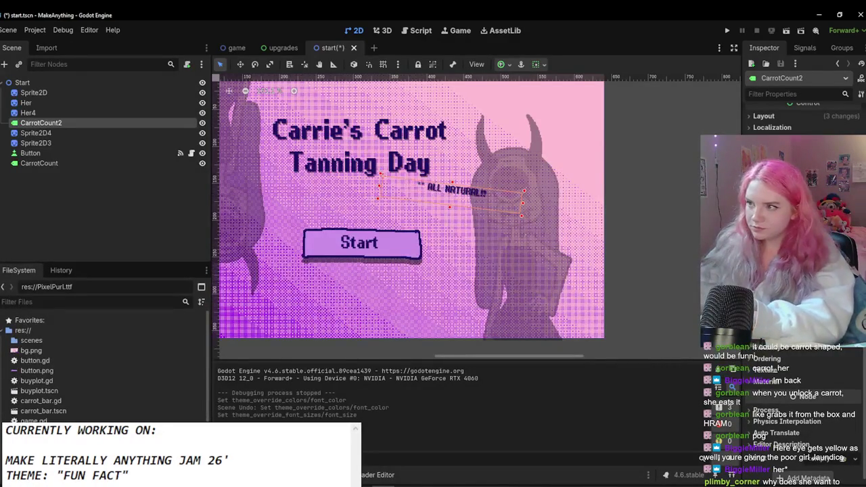
scroll(315, 230, "up", 1)
left_click_drag(543, 207, 512, 202)
left_click(696, 200)
scroll(605, 230, "down", 4)
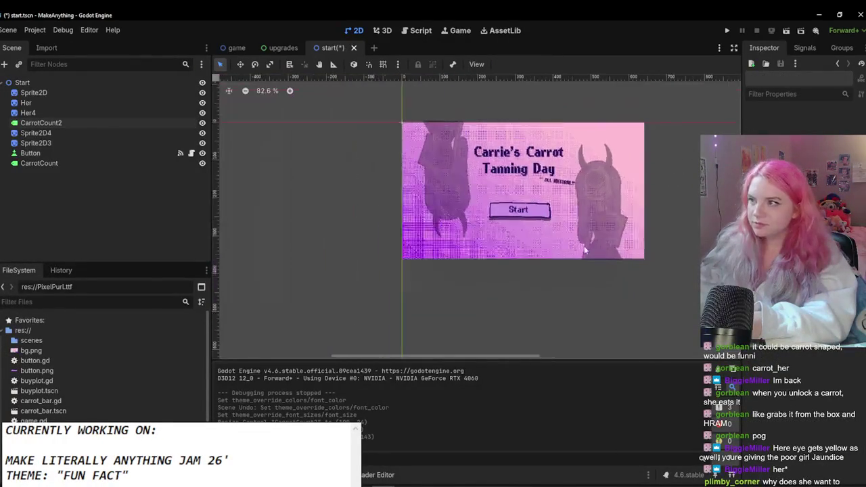
Step: Move the ALL NATURAL!! label up and left and tilt it to a new angle
scroll(586, 190, "up", 1)
mouse_move(560, 170)
left_mouse_down()
mouse_move(506, 113)
mouse_move(537, 120)
mouse_move(530, 116)
left_mouse_up()
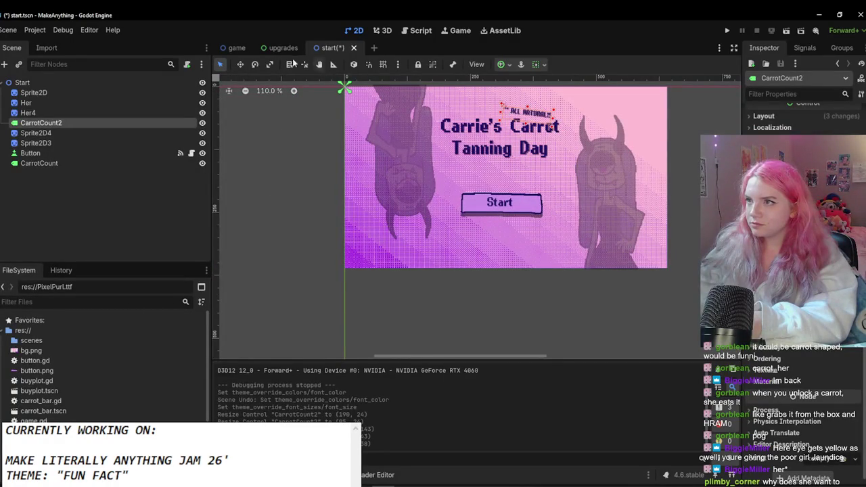
left_click_drag(473, 170, 359, 114)
Step: Reposition the ALL NATURAL!! label beside the title and rotate it to about -31°
left_click(221, 65)
mouse_move(528, 101)
left_mouse_down()
mouse_move(430, 138)
mouse_move(487, 142)
mouse_move(548, 186)
mouse_move(565, 139)
mouse_move(518, 114)
left_mouse_up()
scroll(500, 176, "up", 5)
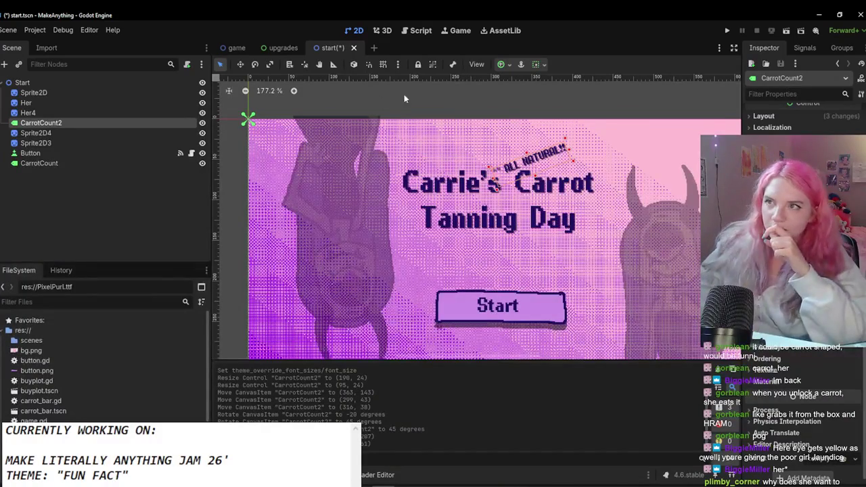
mouse_move(503, 158)
left_mouse_down()
mouse_move(506, 151)
mouse_move(512, 177)
mouse_move(497, 164)
mouse_move(534, 161)
left_mouse_up()
scroll(535, 163, "down", 4)
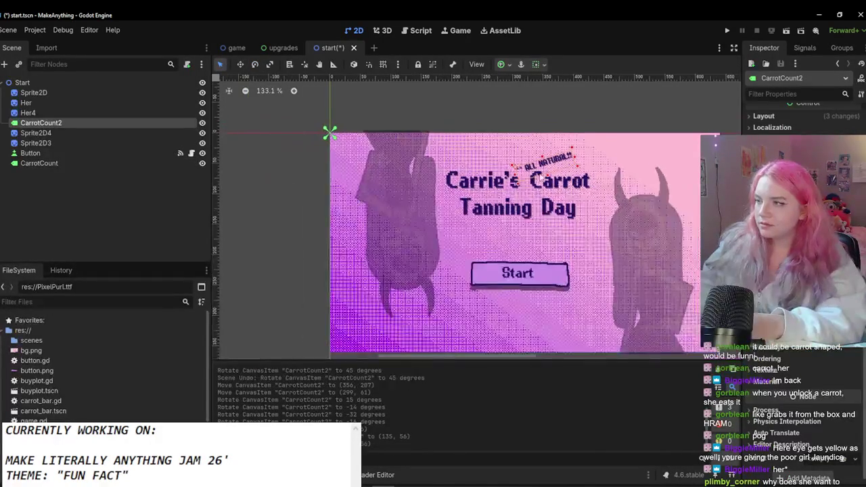
scroll(664, 243, "up", 3)
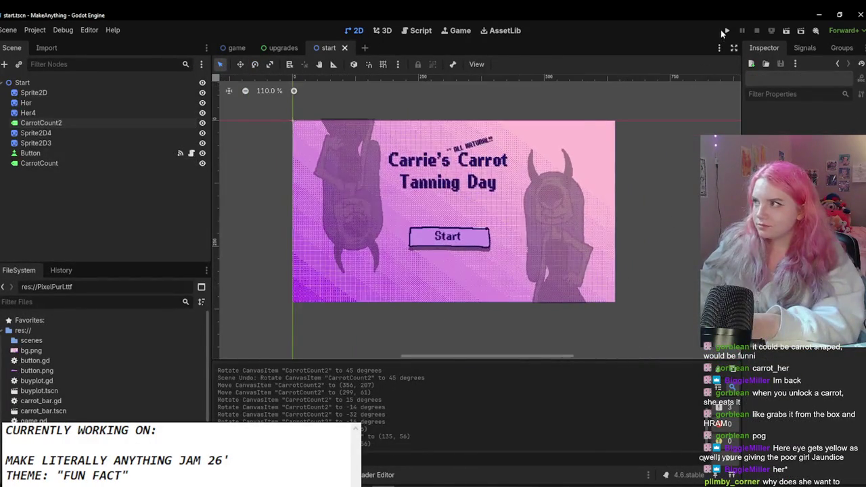
Step: Check the title screen in a quick run, then move the title and ALL NATURAL!! labels down 19 px
left_click(728, 30)
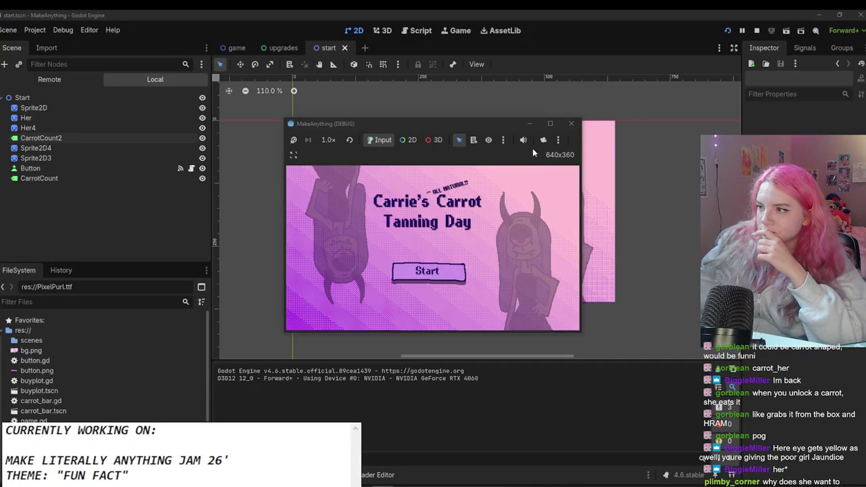
left_click(571, 124)
left_click(479, 149)
left_click(476, 147, "shift")
left_click_drag(458, 162, 453, 183)
left_click(664, 95)
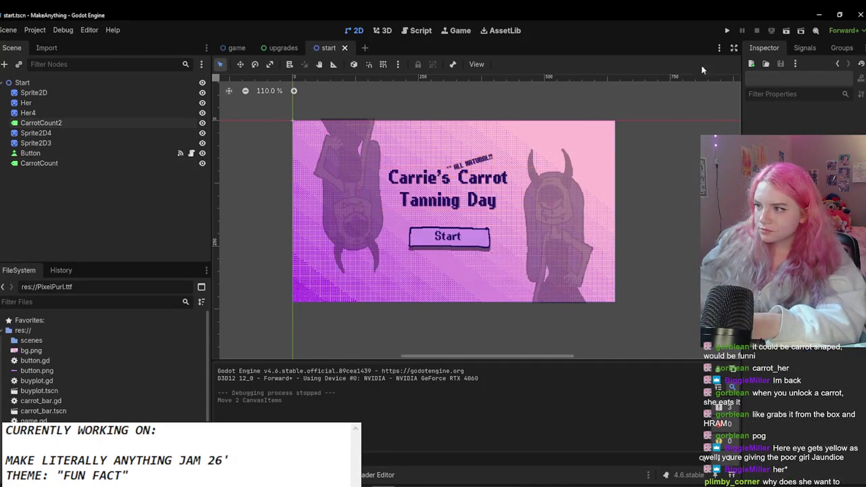
Step: Test-run the game maximized and confirm Start opens the carrot game screen
left_click(727, 31)
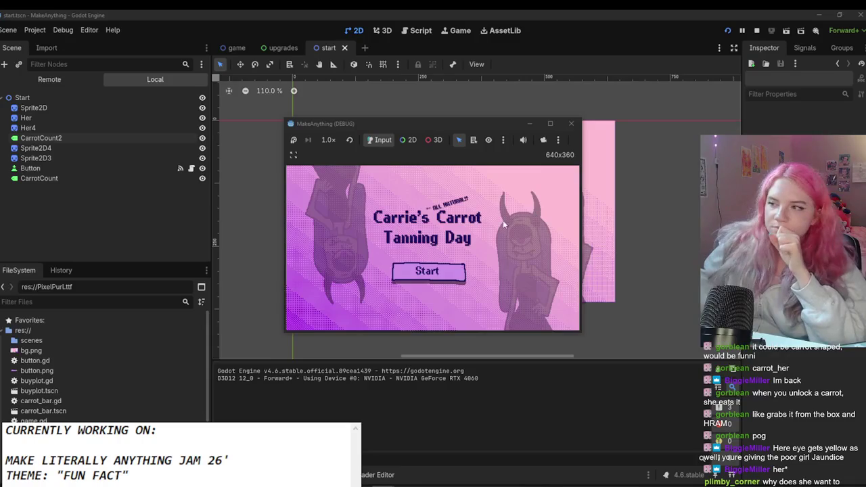
left_click(549, 123)
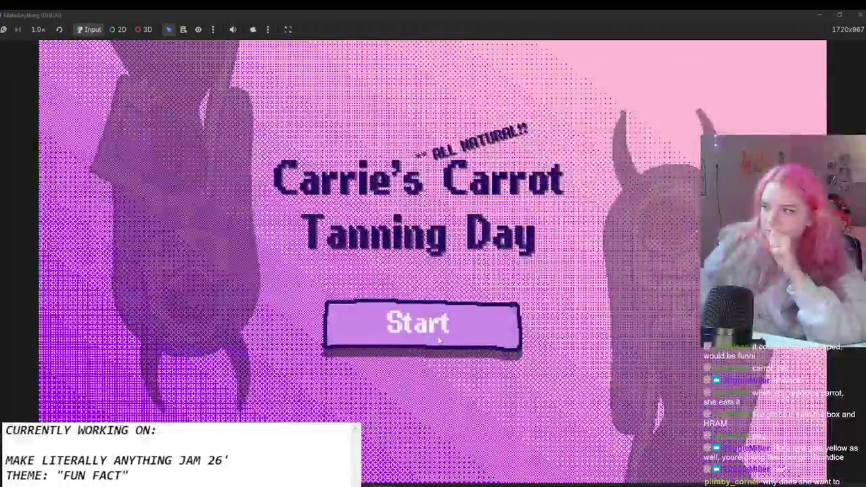
left_click(445, 315)
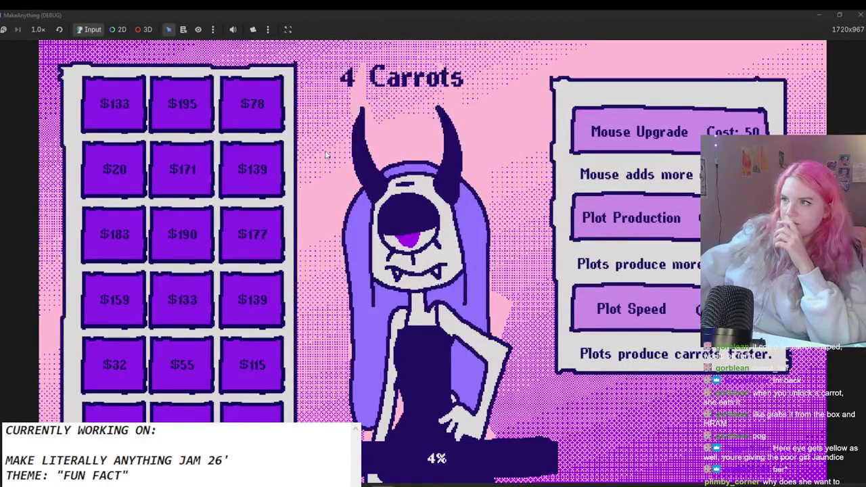
left_click(860, 14)
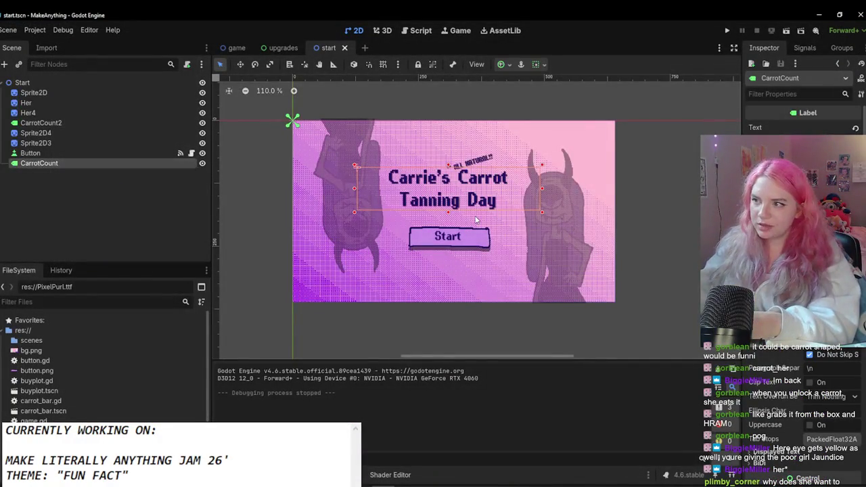
Step: Paste a copy of the CarrotCount label as a child of Start, placed below the button
key("ctrl+v")
left_click_drag(475, 220, 479, 238)
key("ctrl+z")
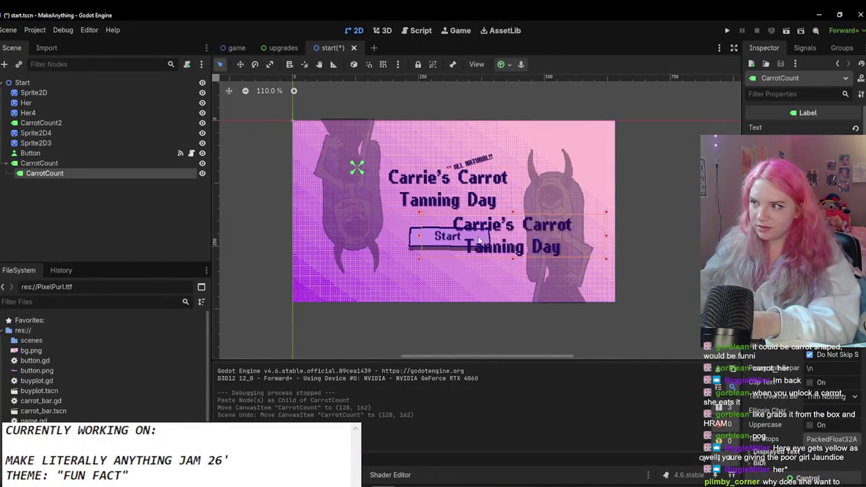
left_click_drag(114, 166, 114, 162)
mouse_move(537, 253)
left_mouse_down()
mouse_move(471, 252)
mouse_move(474, 280)
left_mouse_up()
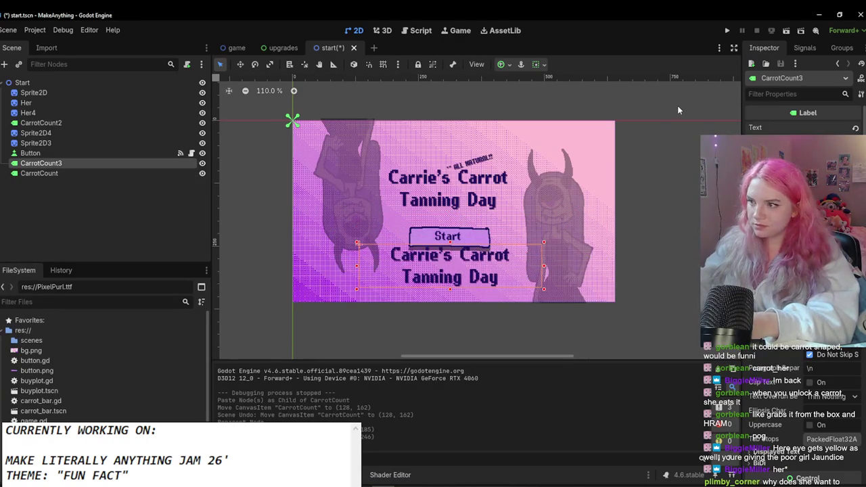
Step: Begin the label text with 'Click to eat' and lower its font size override
type("cllCclic")
key("BackSpace")
key("BackSpace")
type("lick")
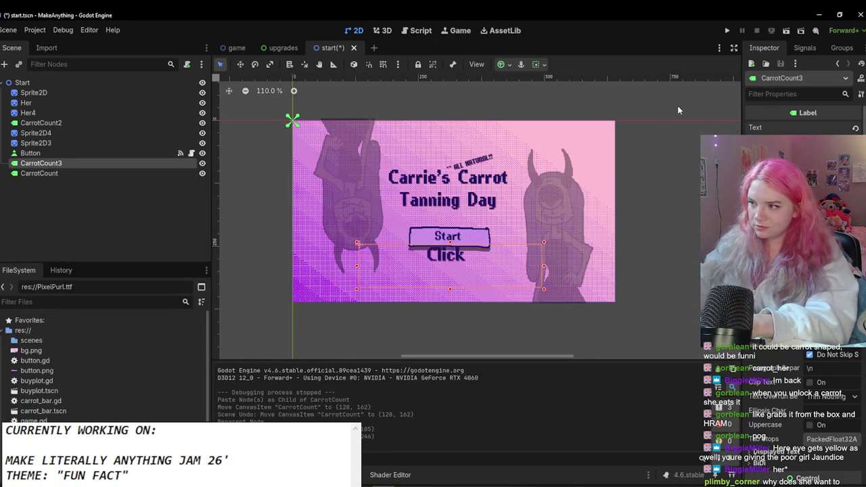
type(" to eat")
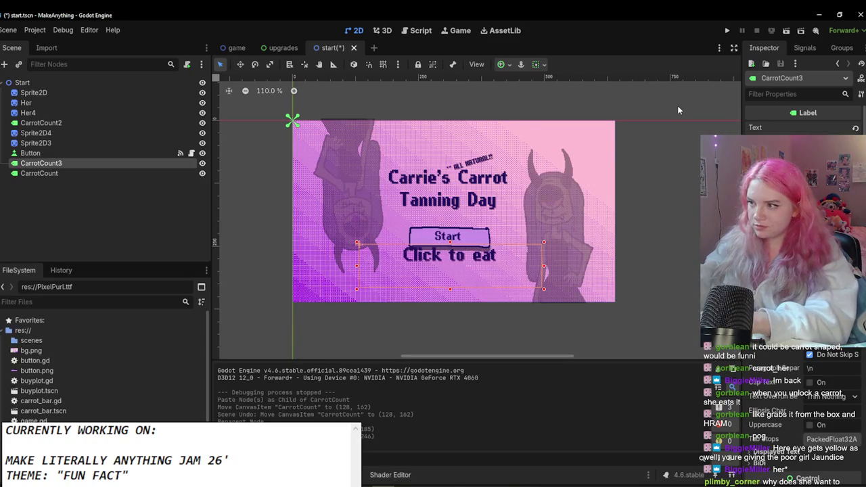
scroll(802, 122, "down", 5)
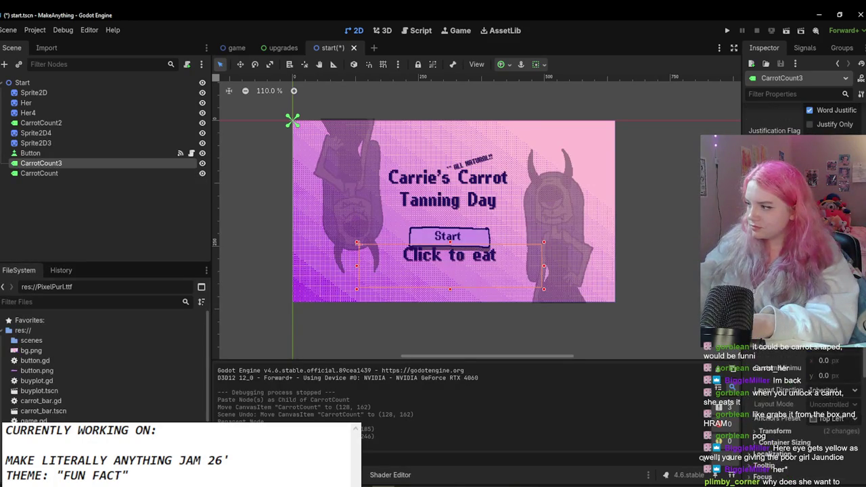
left_click(775, 400)
scroll(827, 426, "down", 2)
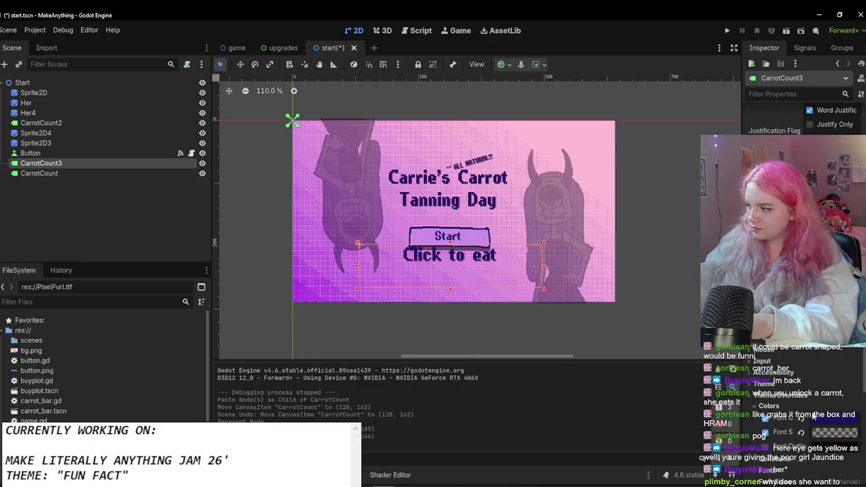
left_click(824, 390)
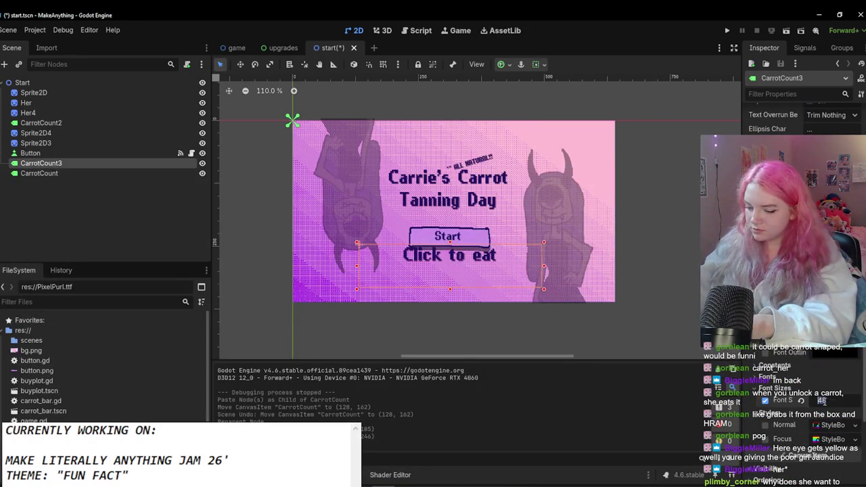
type("0")
key("Return")
Step: Complete the label text as 'Click to eat carrots and get a beautiful natural tan!!!'
scroll(805, 406, "up", 10)
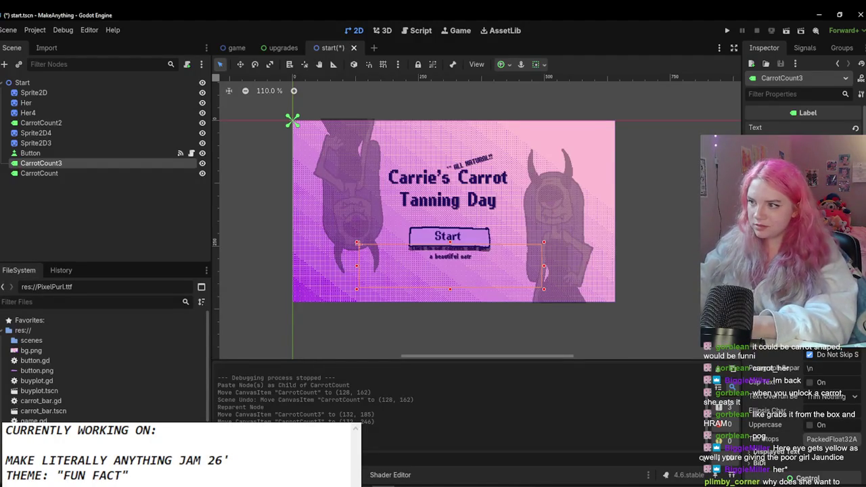
scroll(467, 275, "up", 6)
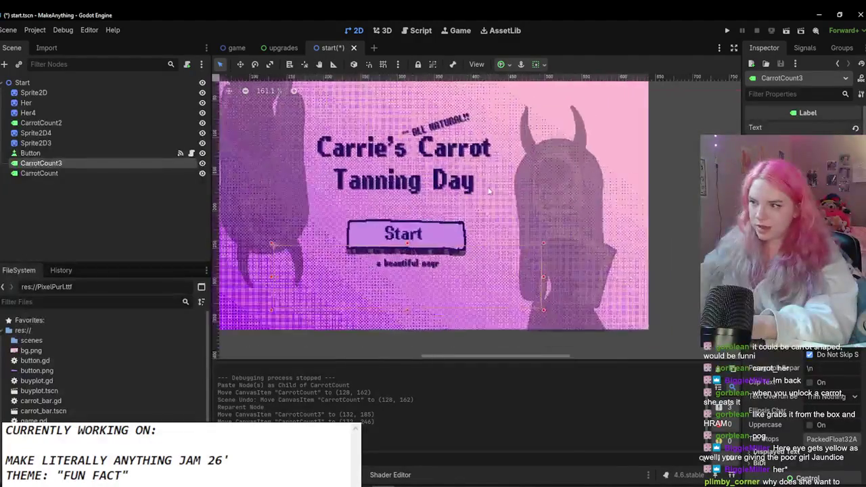
type("ur")
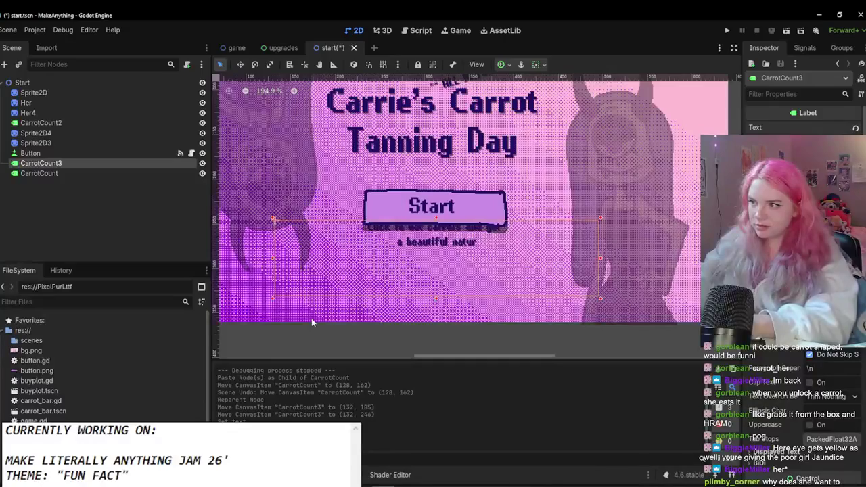
type("al tan!!!")
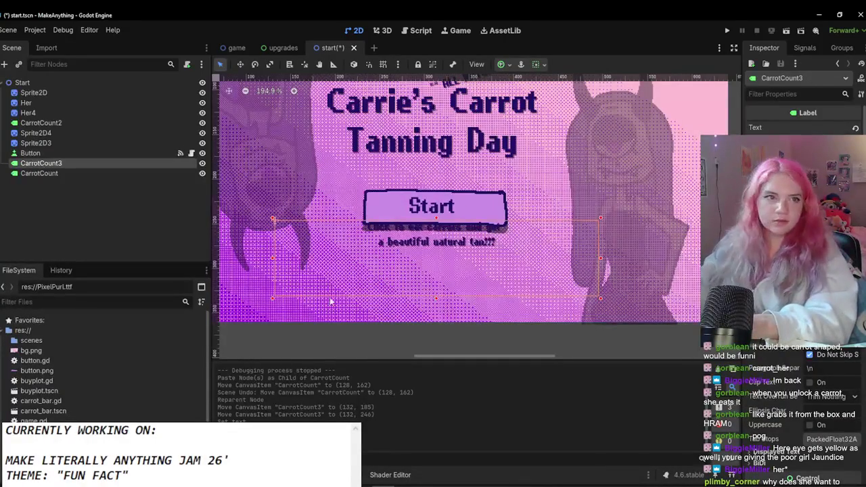
scroll(338, 328, "down", 3)
Step: Check the CarrotCount3 label's placement, deselect everything and switch to Aseprite
left_click(358, 336)
scroll(359, 336, "up", 3)
left_click(389, 267)
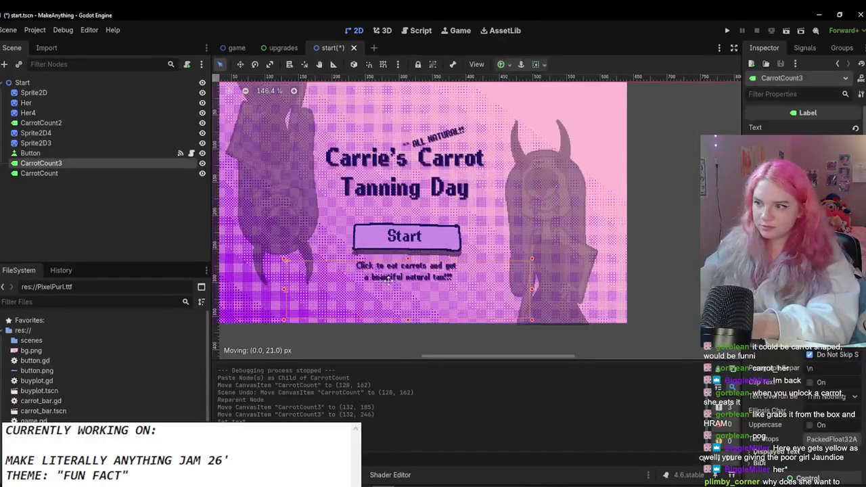
left_click(583, 278)
scroll(435, 314, "up", 2)
scroll(434, 313, "down", 2)
left_click(436, 308)
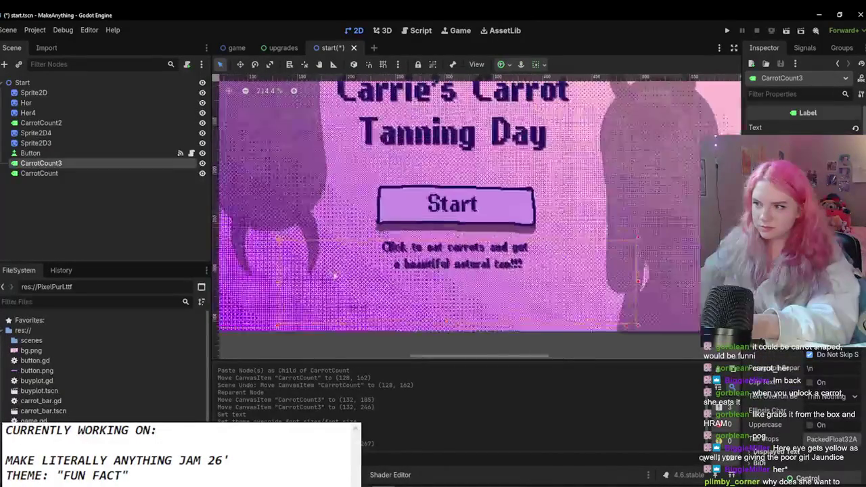
scroll(436, 301, "down", 2)
left_click(421, 330)
key("alt+Tab")
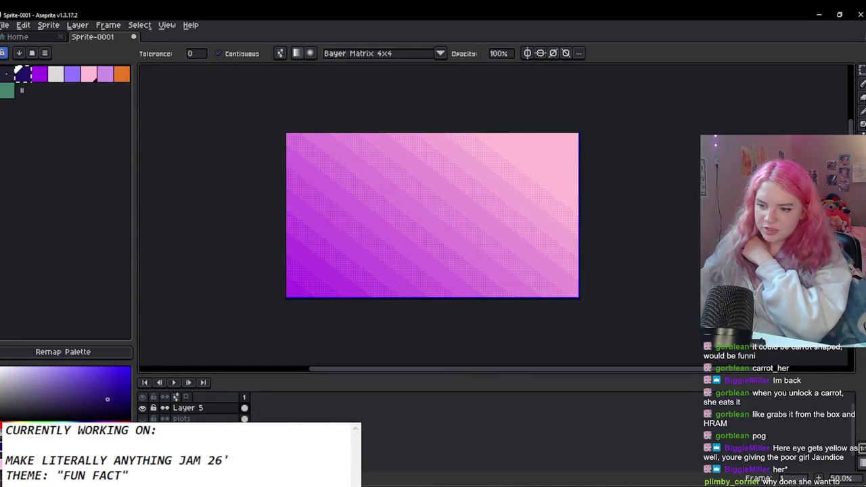
Step: Hide the gradient background and the purple rectangle layers
scroll(150, 414, "up", 1)
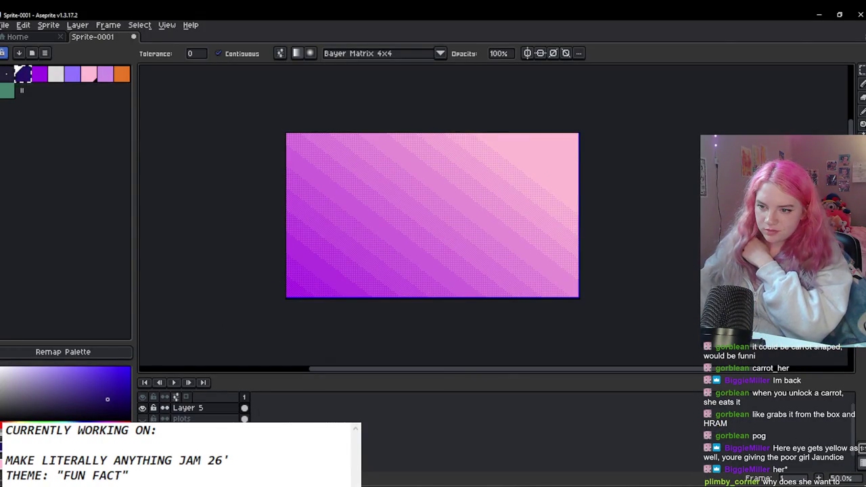
left_click(142, 408)
left_click(142, 397)
left_click(143, 397)
left_click(142, 397)
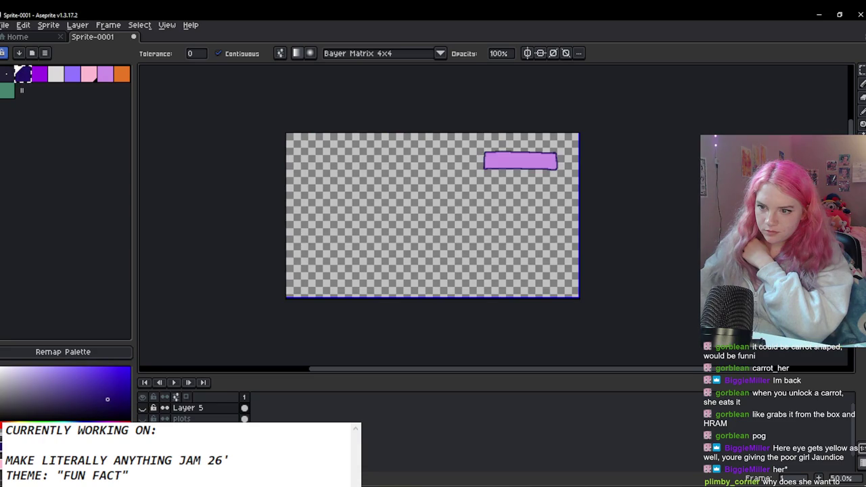
left_click(143, 408)
Step: Show the pink panels, character and gradient background layers together
left_click(142, 419)
left_click(142, 430)
scroll(190, 410, "down", 1)
left_click(143, 397)
left_click(142, 397)
left_click(142, 408)
scroll(189, 410, "down", 1)
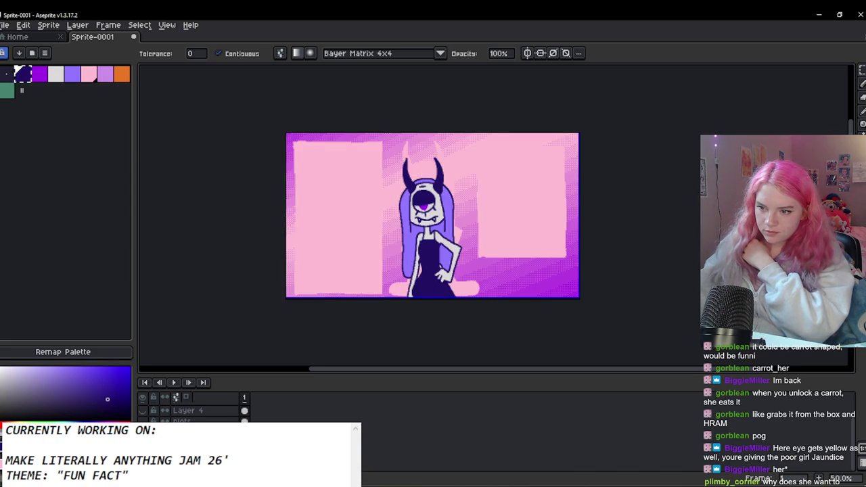
scroll(450, 204, "up", 4)
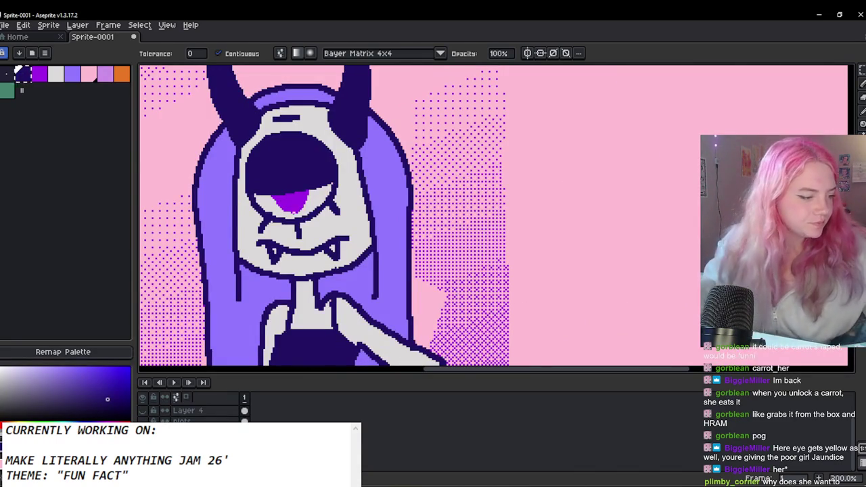
Step: Paint over the old pupil in light grey with a 3px pencil
left_click_drag(291, 135, 262, 219)
key("ctrl+z")
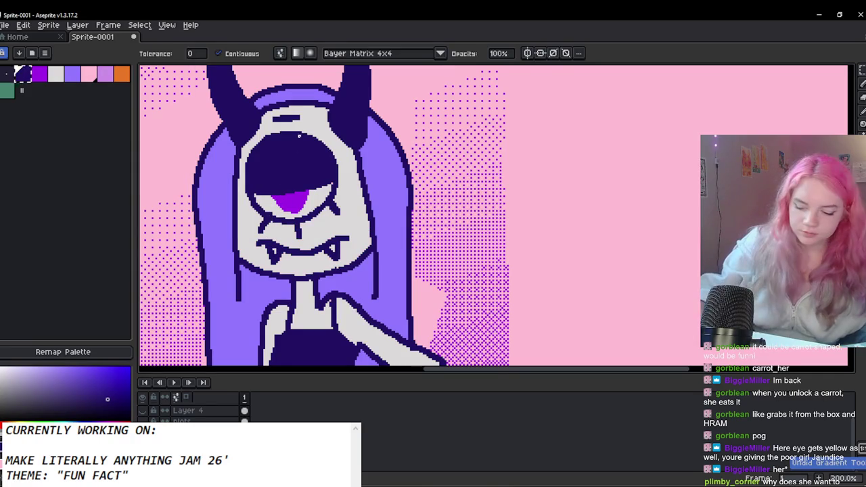
key("i")
left_click(296, 194)
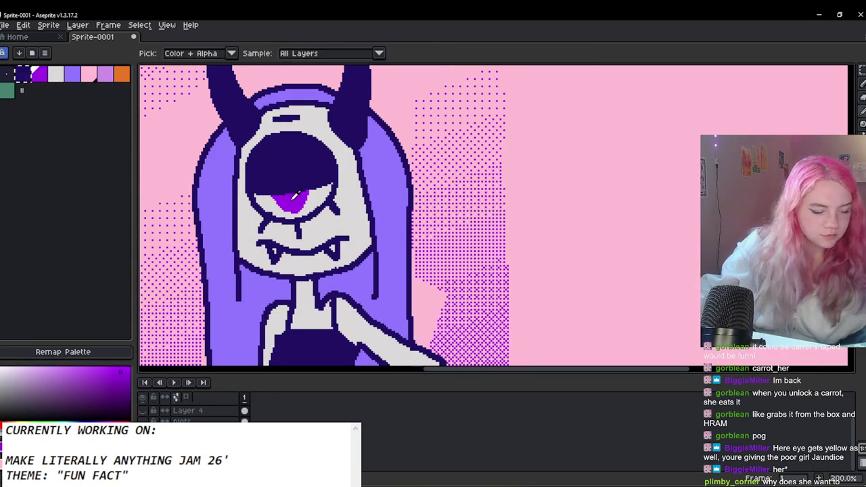
key("b")
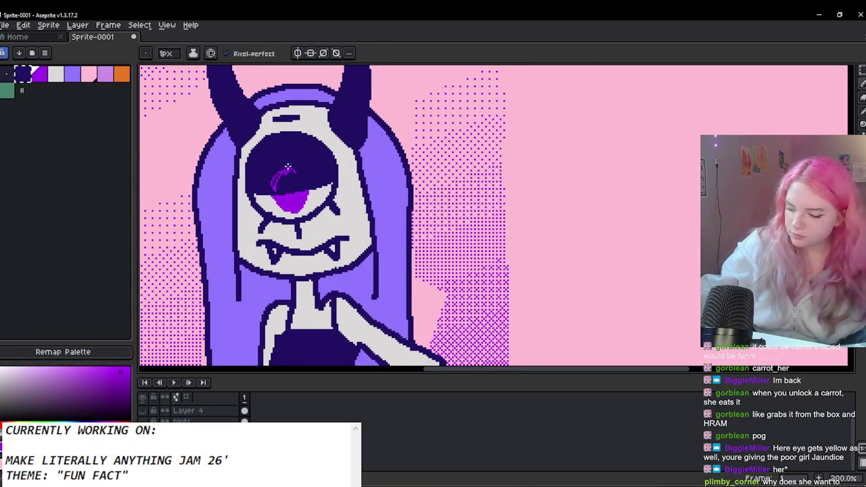
key("plus")
key("plus")
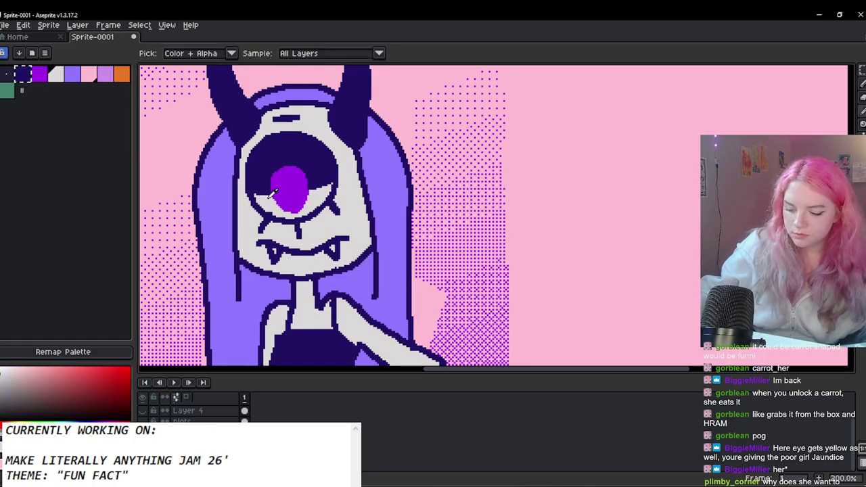
left_click(341, 177, "alt")
mouse_move(332, 179)
left_mouse_down()
mouse_move(298, 169)
mouse_move(254, 183)
mouse_move(273, 177)
left_mouse_up()
mouse_move(291, 207)
left_mouse_down()
mouse_move(298, 184)
mouse_move(297, 211)
left_mouse_up()
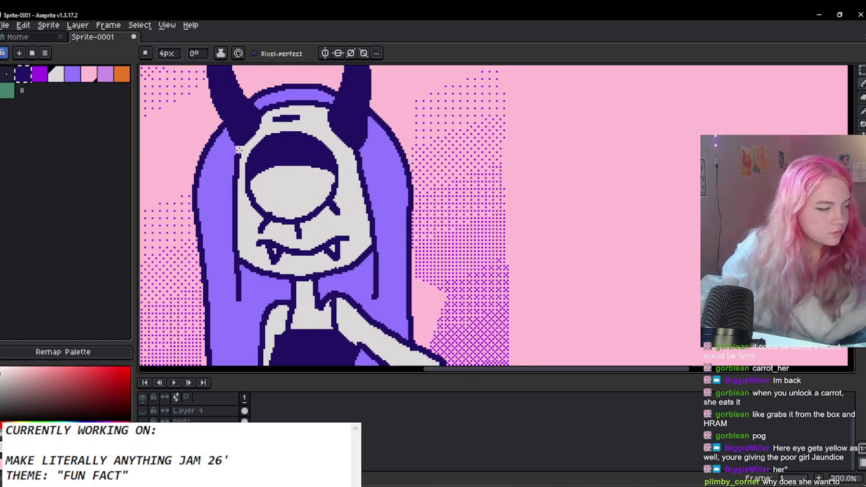
Step: Repaint the magenta pupil lower in the eye
left_click(40, 75)
mouse_move(295, 177)
left_mouse_down()
mouse_move(274, 185)
mouse_move(289, 172)
left_mouse_up()
scroll(277, 171, "down", 2)
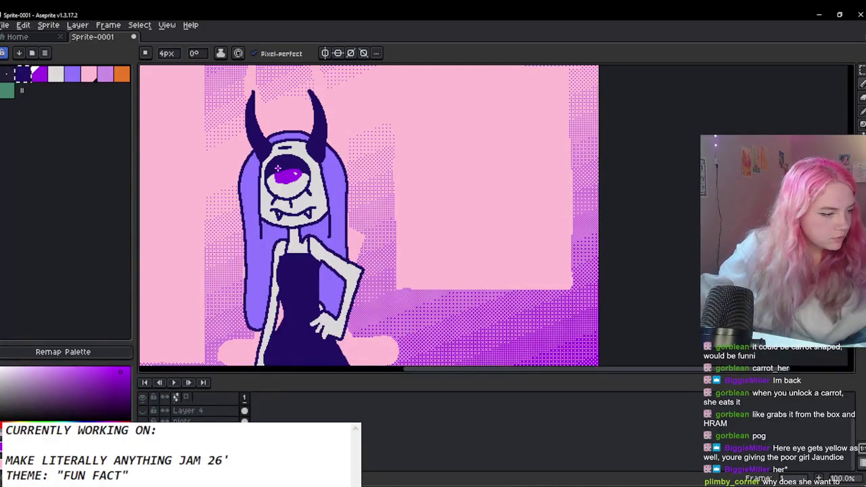
key("ctrl+z")
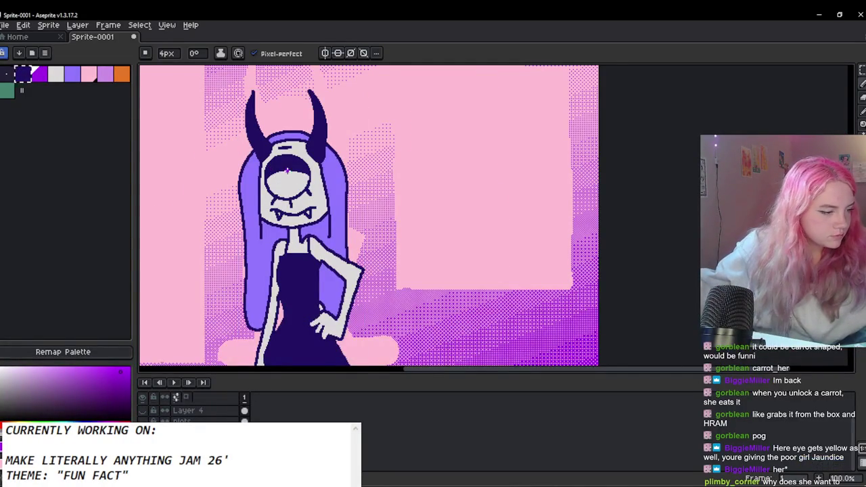
scroll(280, 177, "up", 1)
mouse_move(301, 174)
left_mouse_down()
mouse_move(274, 188)
mouse_move(271, 178)
left_mouse_up()
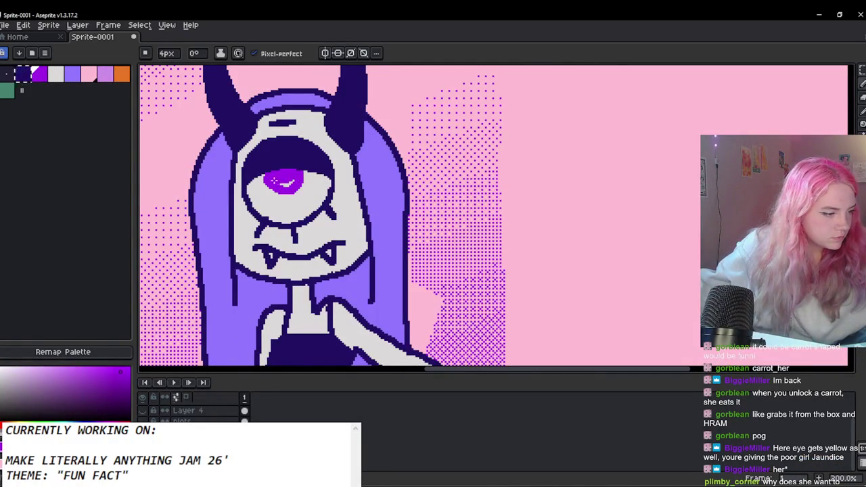
Step: Repaint the eye's lower curve in grey and outline its lower-left edge in navy
left_click(283, 245, "alt")
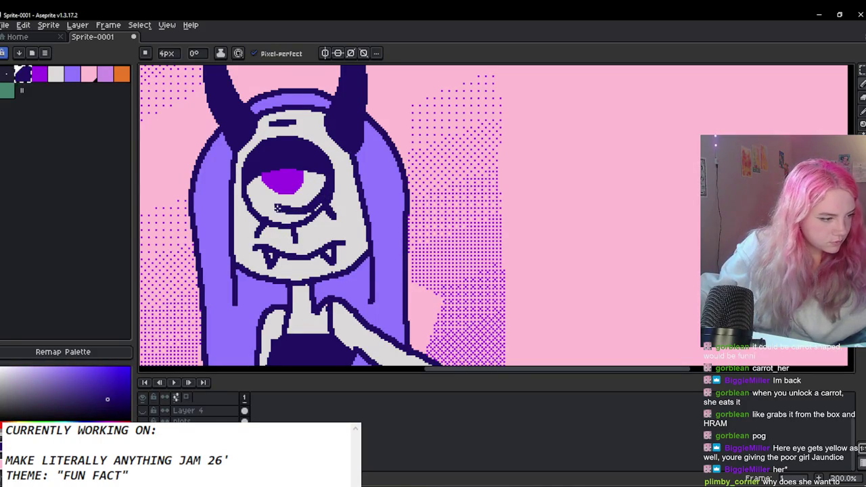
key("minus")
mouse_move(330, 183)
left_mouse_down()
mouse_move(320, 209)
mouse_move(269, 213)
left_mouse_up()
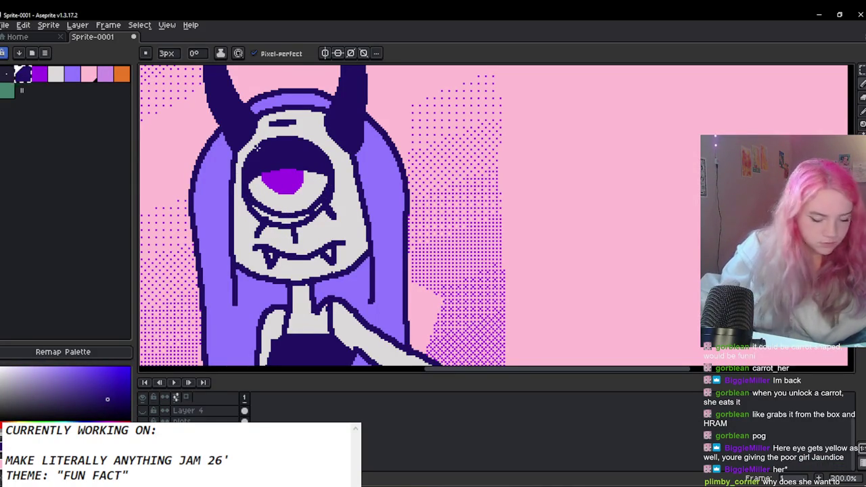
left_click(251, 188, "alt")
mouse_move(246, 180)
left_mouse_down()
mouse_move(247, 193)
mouse_move(281, 218)
mouse_move(308, 215)
left_mouse_up()
Step: Paint out the under-eye line and tear drip in light grey
key("b")
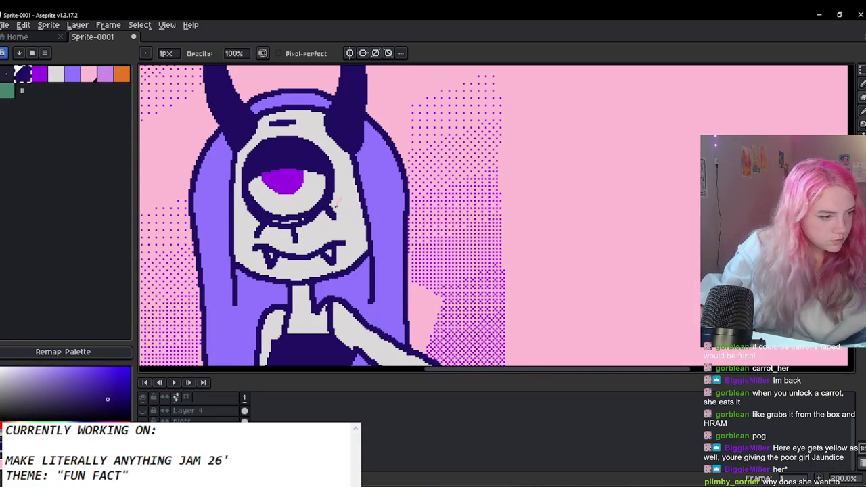
left_click(325, 215, "alt")
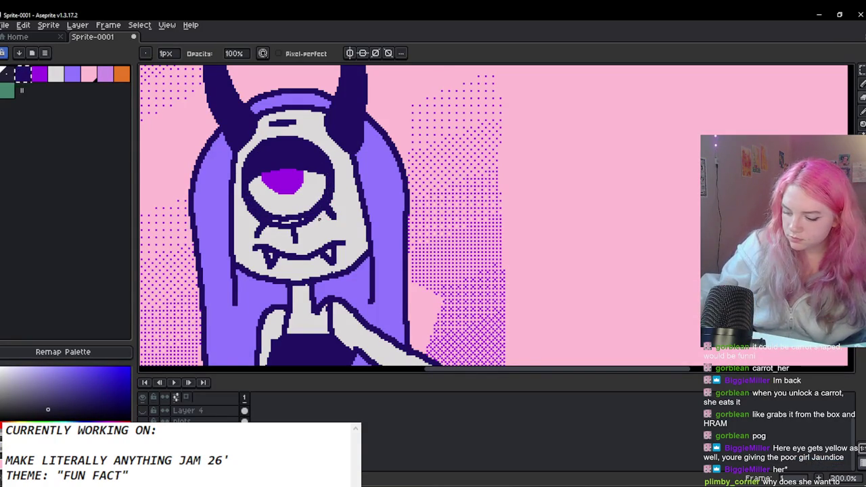
left_click(323, 215, "alt")
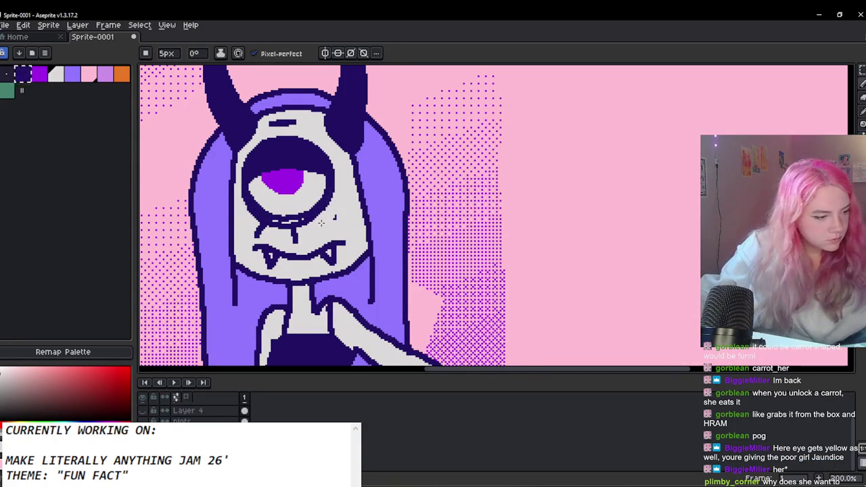
mouse_move(325, 224)
left_mouse_down()
mouse_move(258, 225)
mouse_move(266, 225)
left_mouse_up()
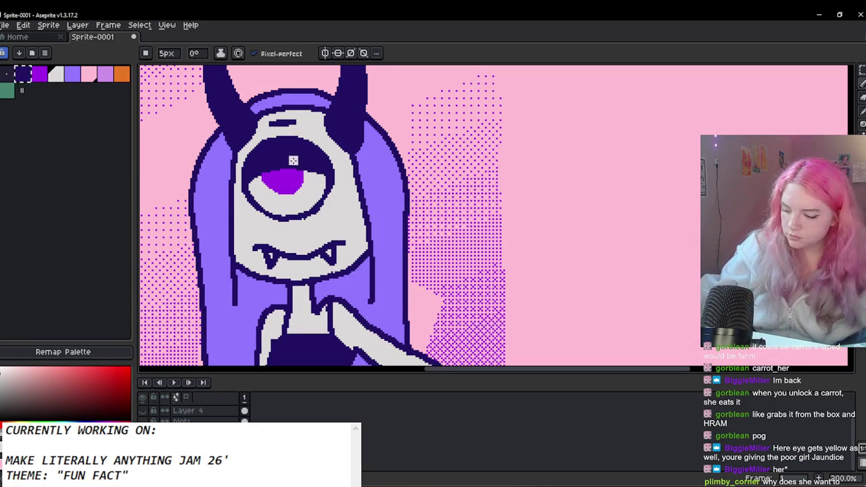
left_click(293, 159, "alt")
left_click_drag(289, 216, 291, 228)
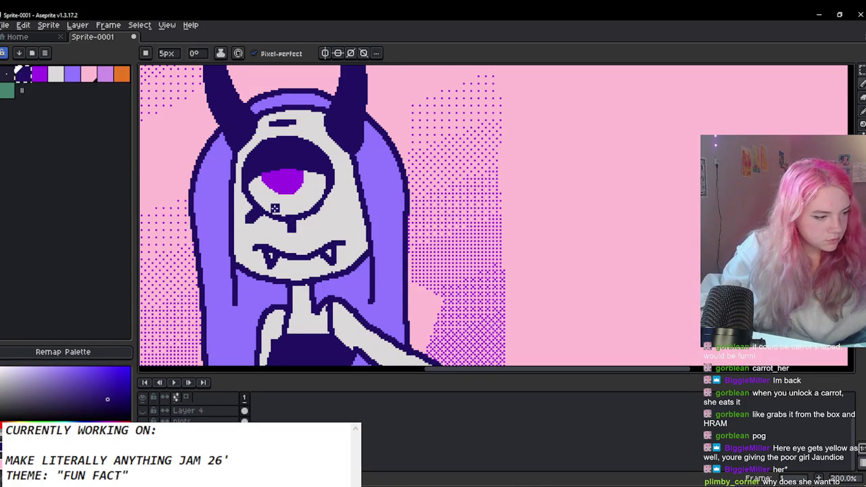
key("ctrl+z")
Step: Paint over the smiling mouth and fangs with a 7px pencil
key("minus")
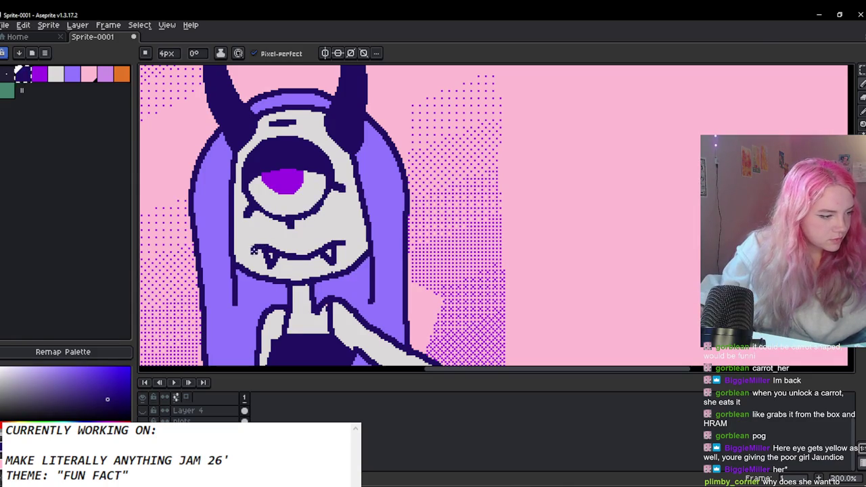
key("e")
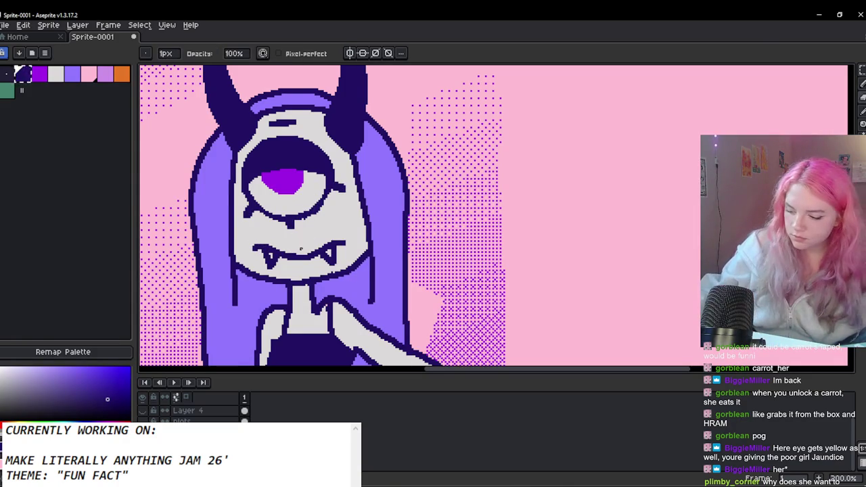
key("b")
key("plus")
left_click_drag(327, 248, 276, 258)
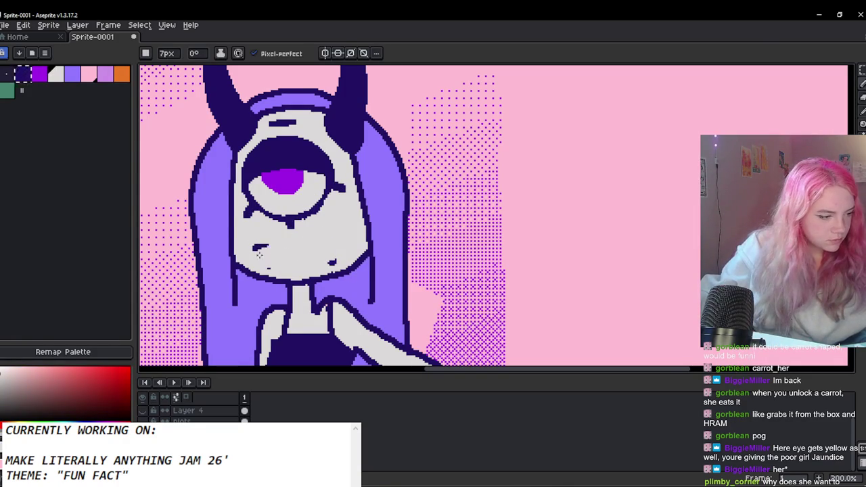
Step: Draw a navy downturned mouth below the eye with a 4px pencil, retrying several strokes
left_click(283, 147, "alt")
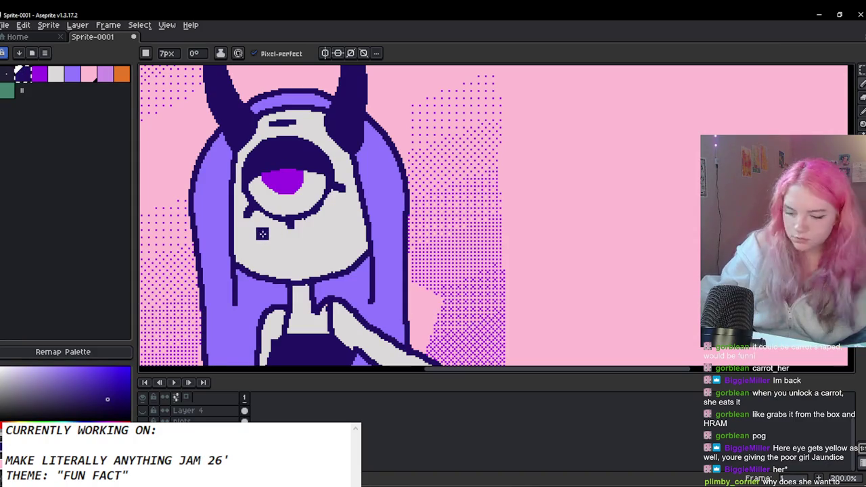
key("minus")
key("minus")
key("minus")
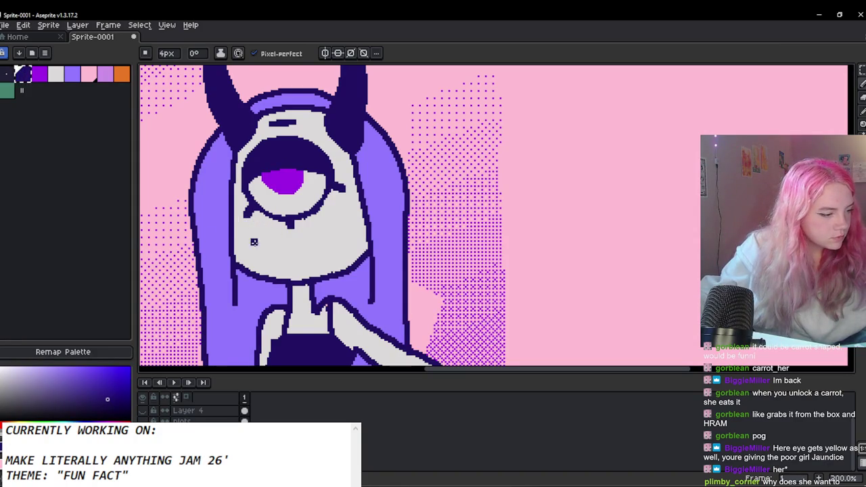
left_click_drag(240, 261, 269, 226)
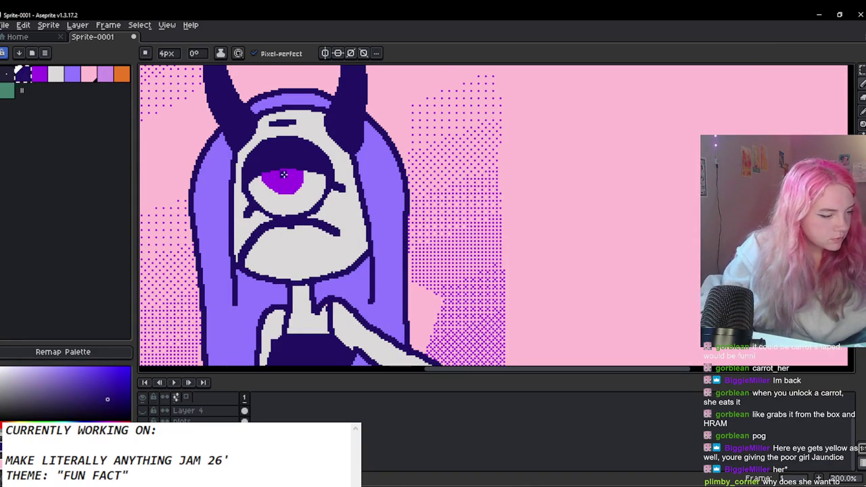
key("ctrl+z")
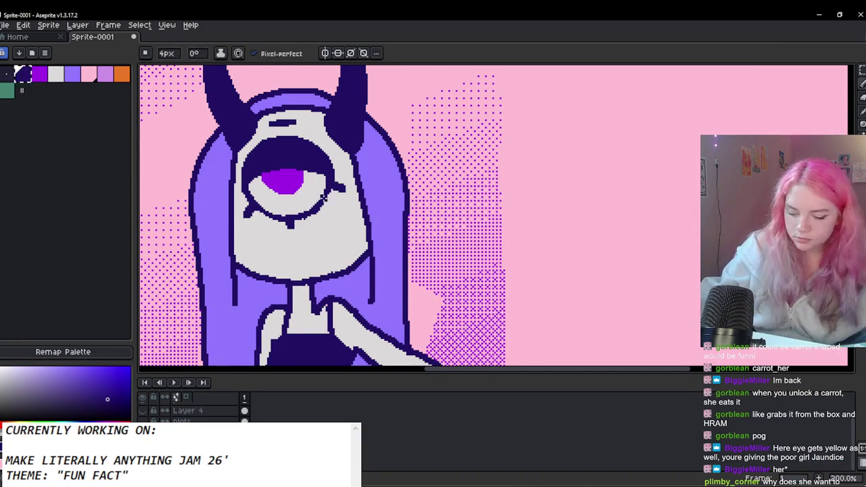
left_click_drag(360, 217, 256, 228)
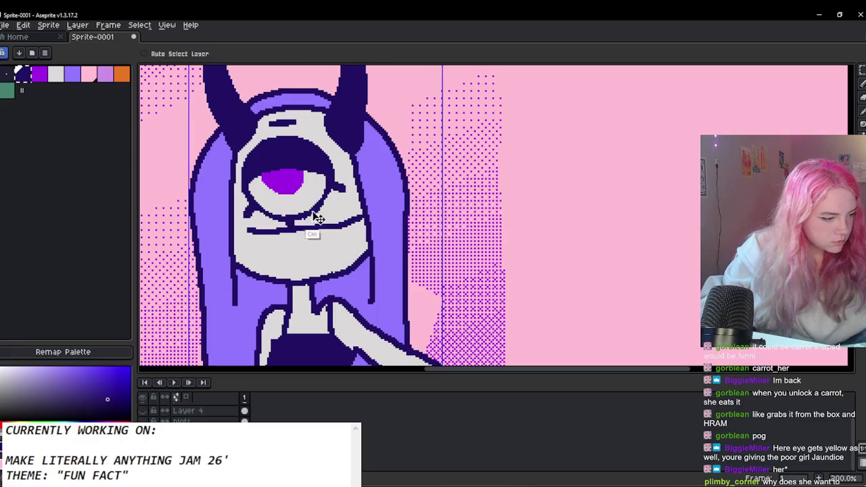
key("ctrl+z")
left_click_drag(346, 231, 254, 245)
key("ctrl+z")
left_click_drag(356, 232, 251, 247)
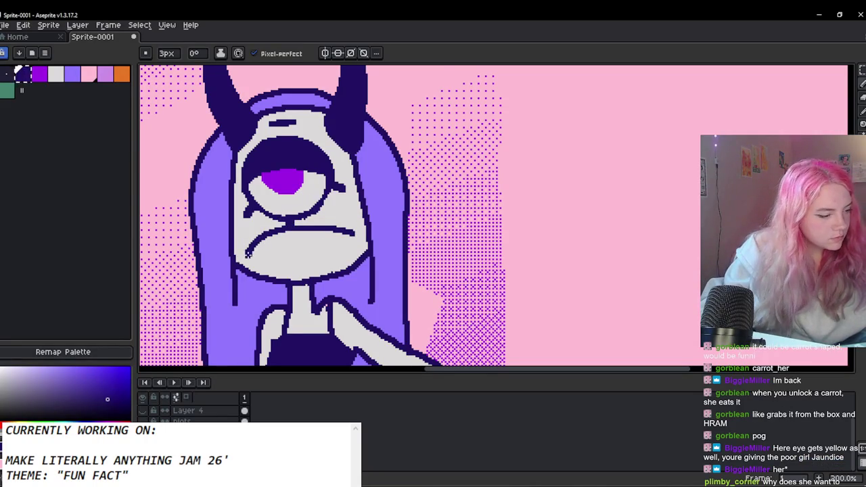
Step: Try rounder oval mouth curves, then undo them along with the old frown line
left_click_drag(356, 234, 325, 276)
key("ctrl+z")
mouse_move(355, 234)
left_mouse_down()
mouse_move(311, 276)
mouse_move(271, 270)
left_mouse_up()
key("ctrl+z")
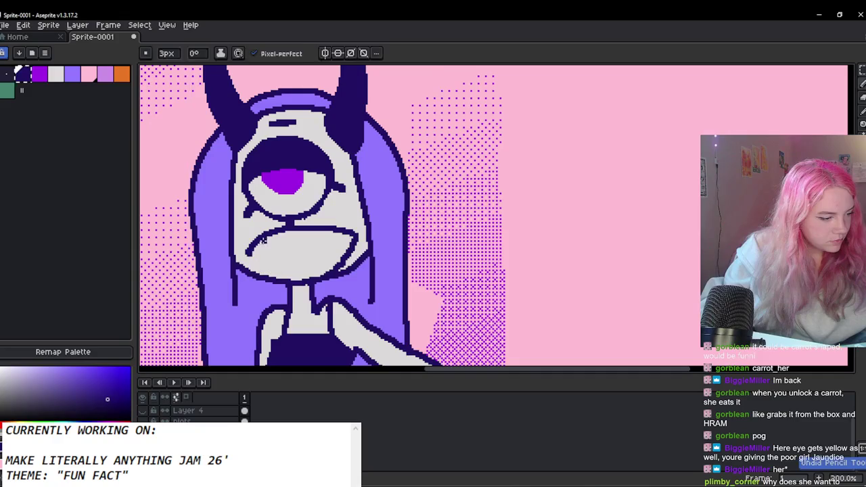
key("ctrl+z")
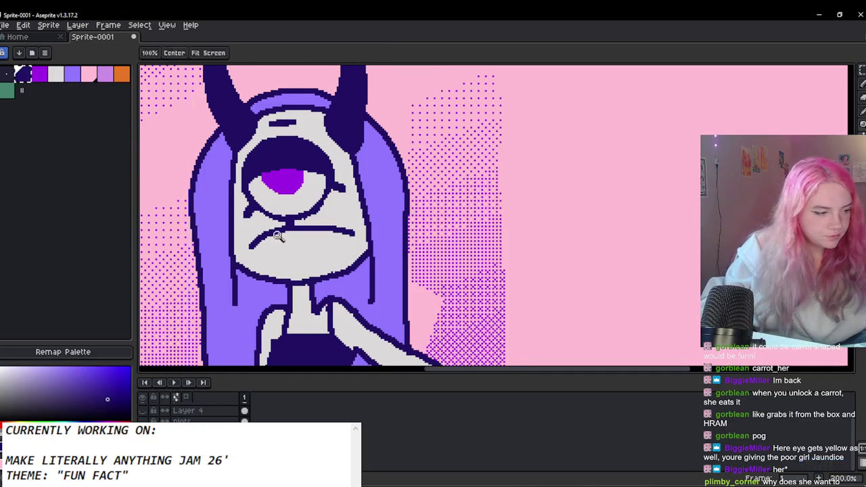
key("ctrl+z")
Step: Zoom in on the mouth area and try short diagonal mouth strokes, undoing each
key("z")
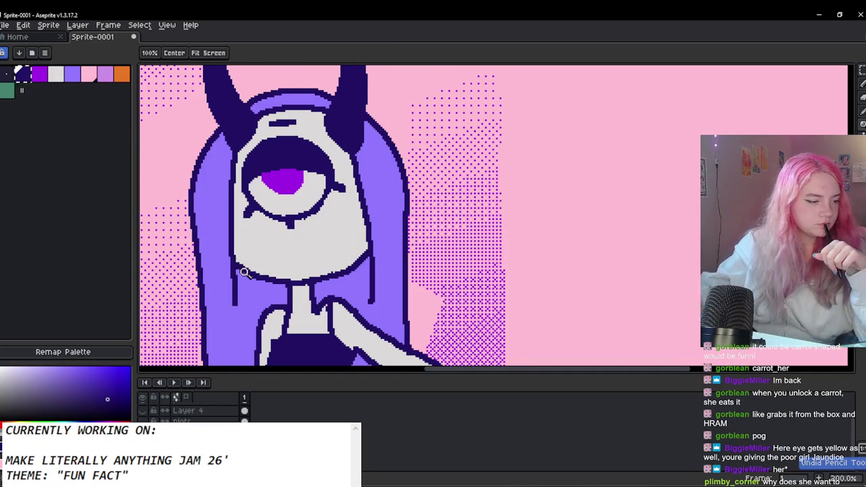
scroll(489, 97, "down", 5)
scroll(498, 105, "up", 1)
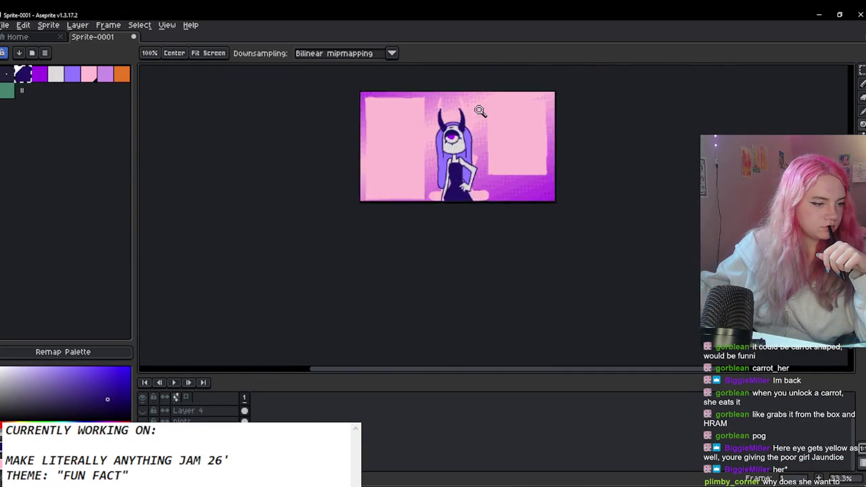
scroll(391, 208, "up", 3)
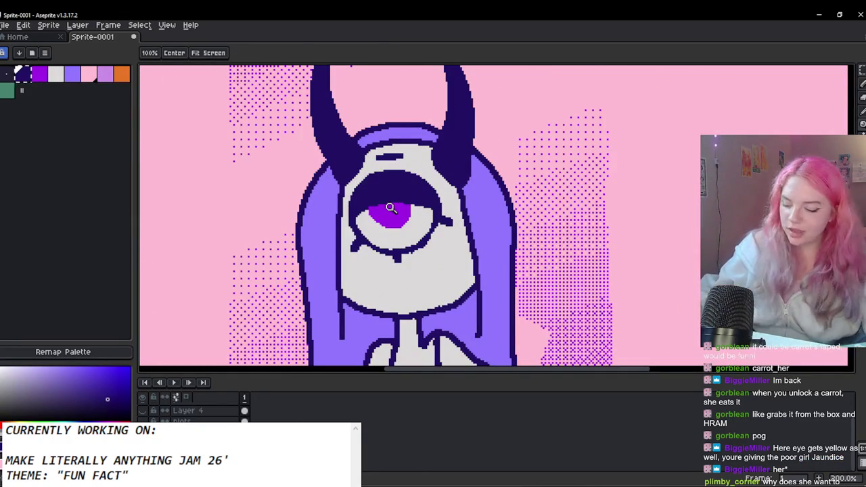
key("b")
left_click_drag(344, 302, 371, 271)
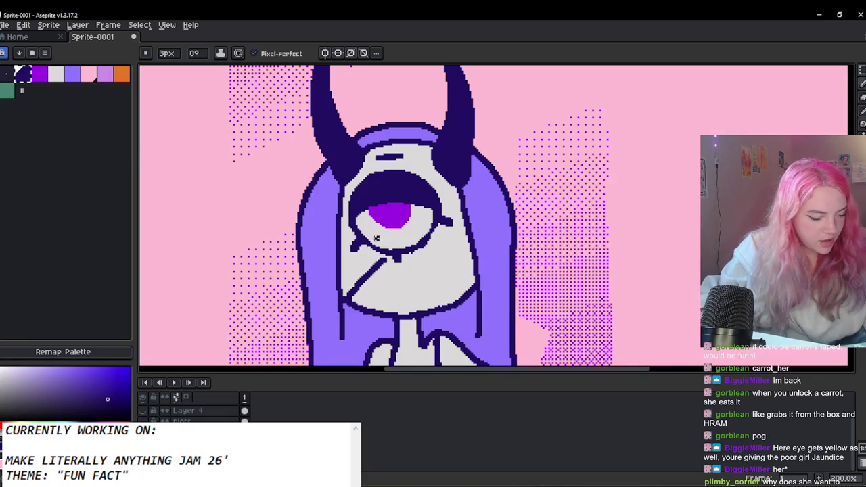
key("ctrl+z")
left_click_drag(347, 299, 360, 273)
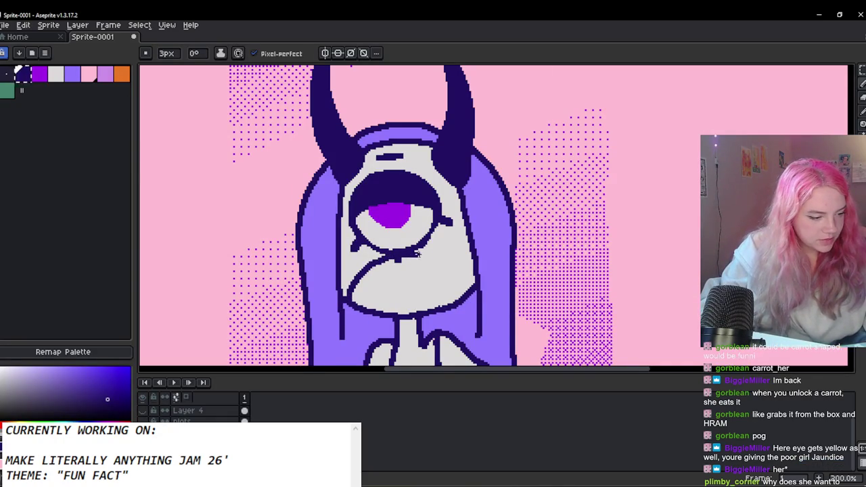
key("ctrl+z")
mouse_move(474, 288)
left_mouse_down()
mouse_move(396, 265)
mouse_move(346, 302)
mouse_move(375, 255)
mouse_move(476, 288)
mouse_move(430, 258)
mouse_move(390, 260)
mouse_move(398, 264)
mouse_move(355, 304)
left_mouse_up()
key("ctrl+z")
key("ctrl+z")
Step: Sketch a jagged toothy mouth below the eye, undoing the arc and cheek marks
left_click_drag(409, 252, 459, 283)
scroll(400, 237, "down", 5)
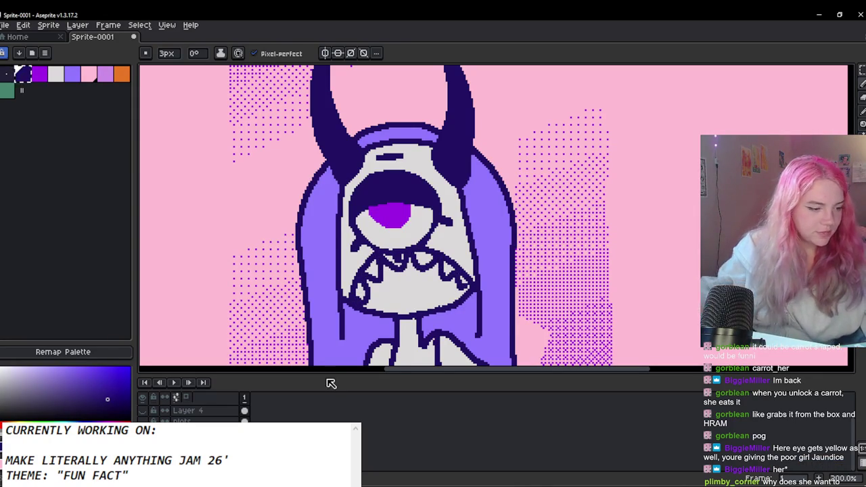
scroll(400, 237, "up", 3)
key("ctrl+z")
key("ctrl+z")
key("ctrl+z")
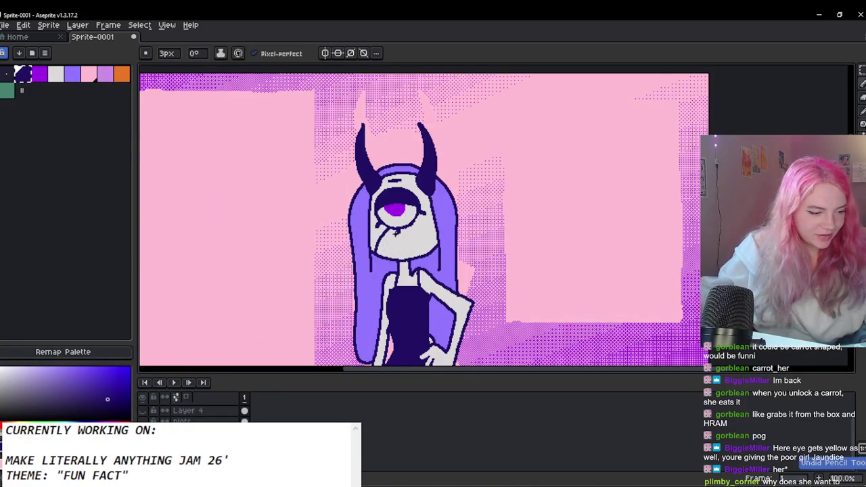
scroll(390, 244, "up", 1)
mouse_move(360, 269)
left_mouse_down()
mouse_move(380, 232)
mouse_move(433, 218)
mouse_move(478, 260)
mouse_move(426, 214)
mouse_move(370, 237)
mouse_move(363, 264)
left_mouse_up()
key("ctrl+z")
mouse_move(385, 228)
left_mouse_down()
mouse_move(393, 241)
mouse_move(413, 238)
mouse_move(410, 220)
left_mouse_up()
key("ctrl+z")
key("ctrl+z")
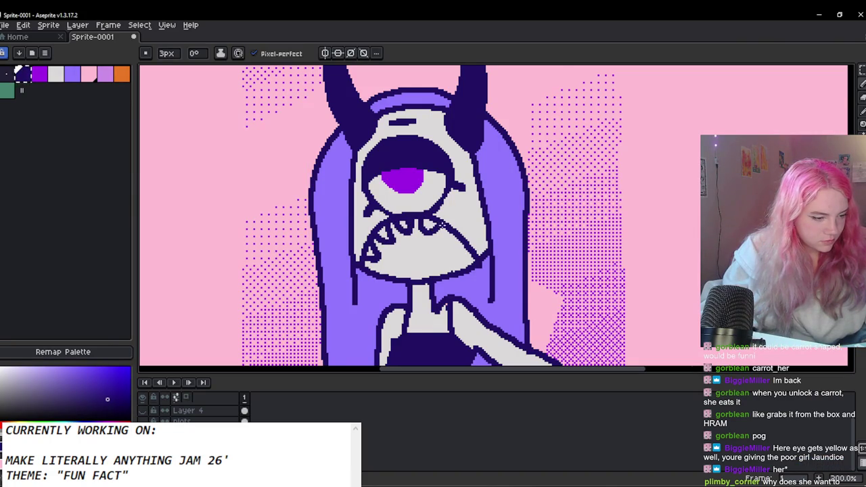
Step: Fill the open mouth with the dark outline colour using the Paint Bucket
key("g")
left_click(417, 254)
scroll(393, 250, "down", 3)
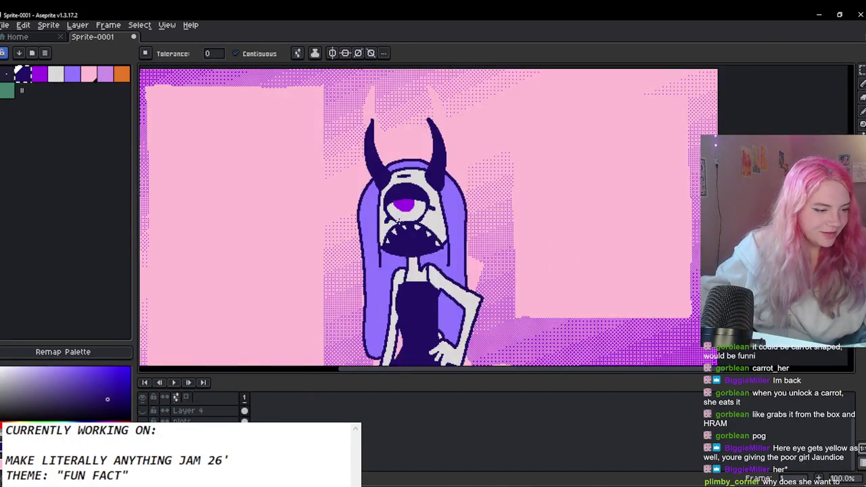
scroll(396, 259, "up", 3)
Step: Eyedrop the eye's purple and paint a tongue with a 3px pencil, undoing the first attempt
key("i")
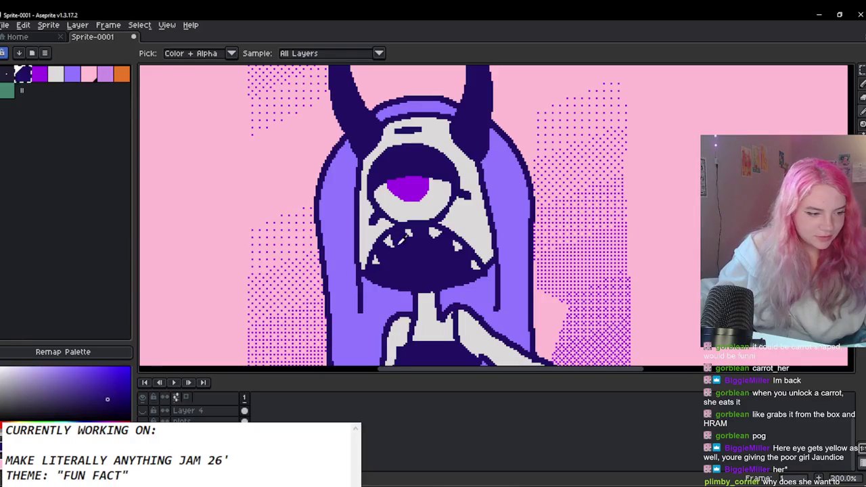
left_click(376, 232)
key("b")
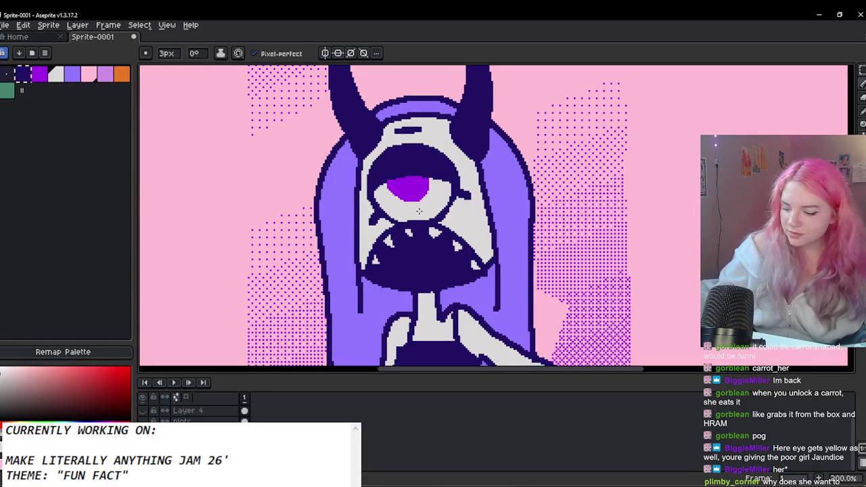
key("minus")
key("minus")
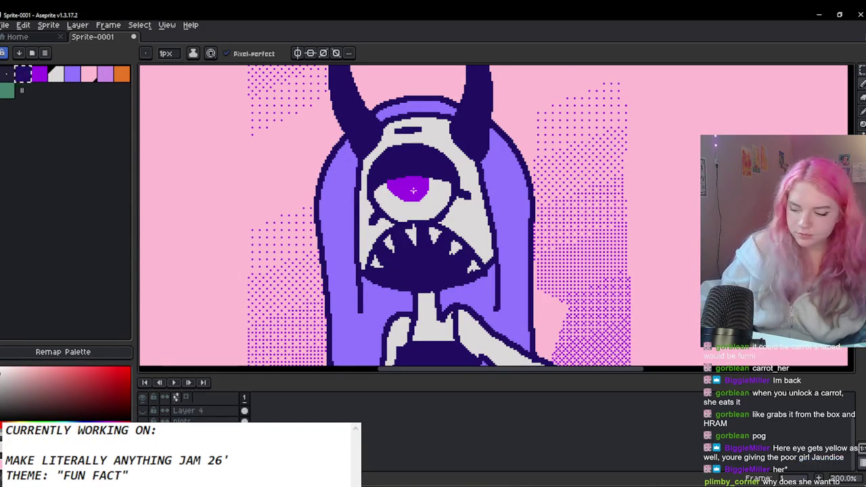
left_click(423, 181, "alt")
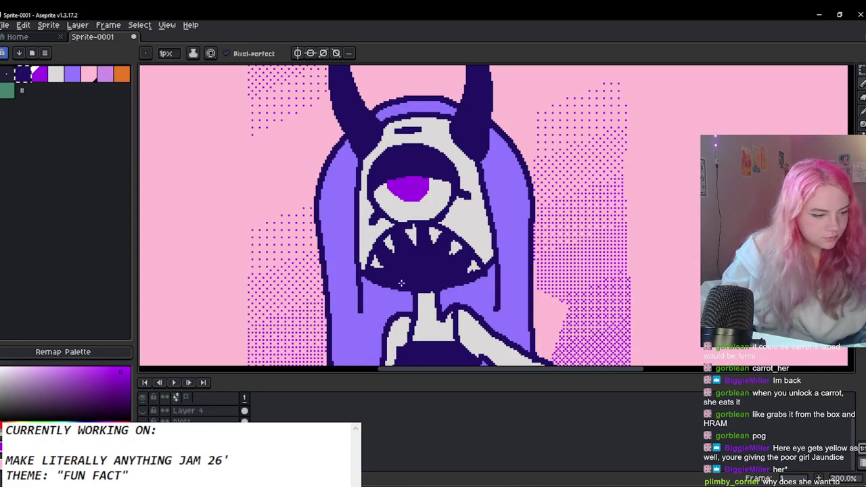
key("plus")
key("plus")
mouse_move(415, 275)
left_mouse_down()
mouse_move(391, 275)
mouse_move(429, 272)
left_mouse_up()
key("ctrl+z")
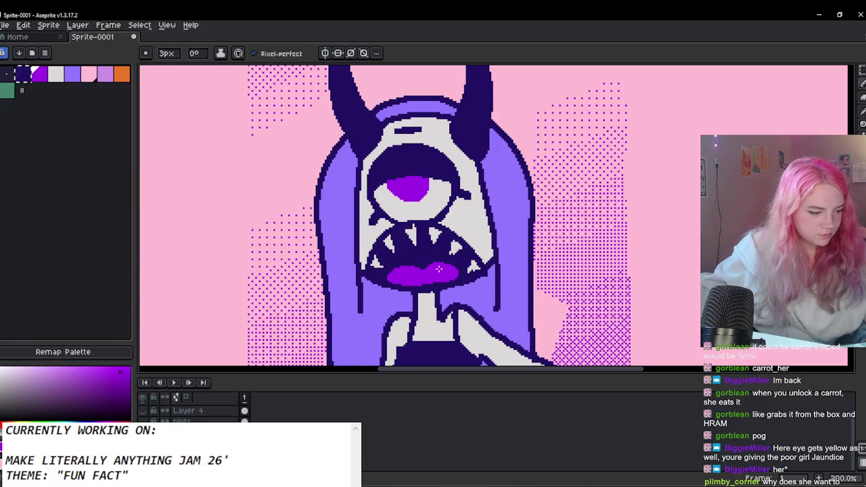
Step: Sample the dark outline and nearby colours around the tongue to finish the mouth
scroll(421, 281, "down", 2)
scroll(450, 295, "down", 1)
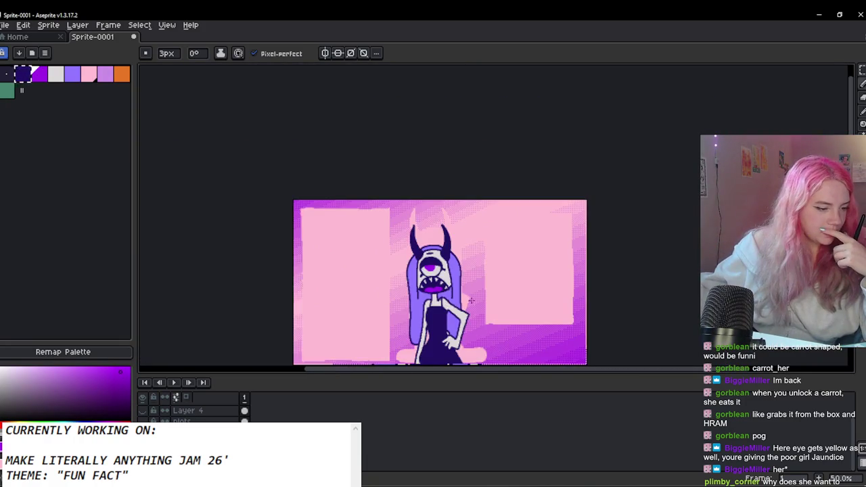
scroll(469, 306, "down", 1)
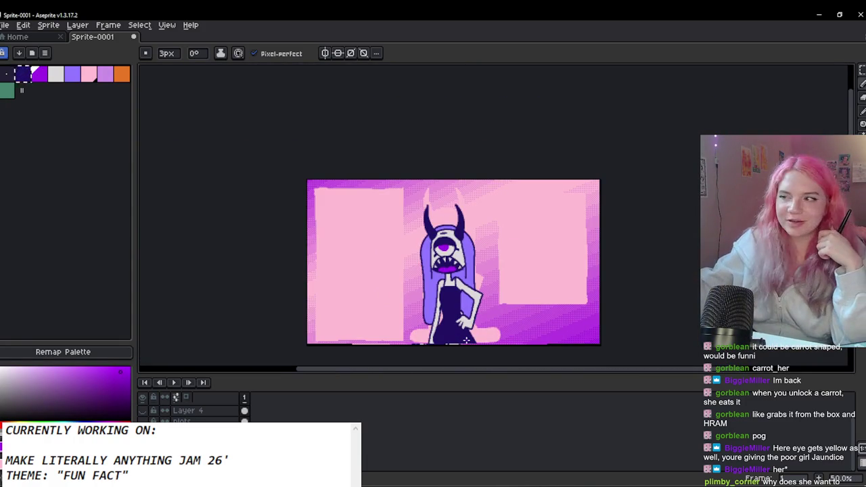
scroll(465, 313, "up", 2)
scroll(447, 230, "down", 2)
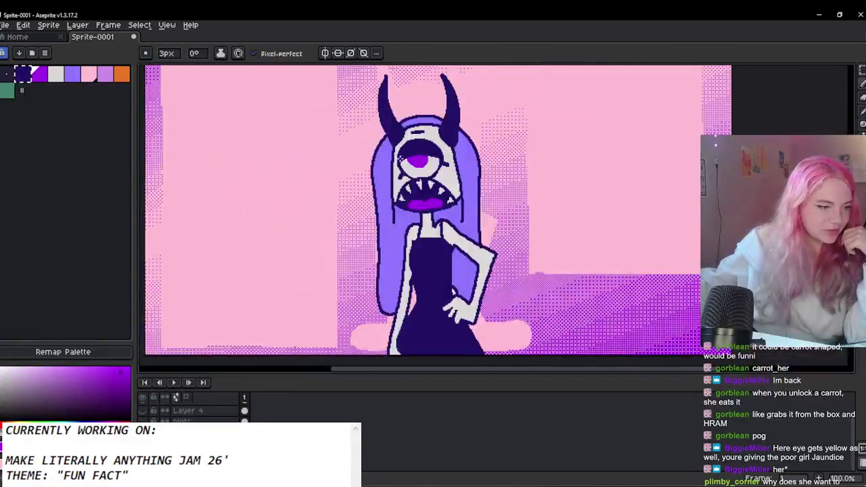
scroll(447, 231, "up", 1)
scroll(440, 237, "down", 1)
scroll(434, 250, "up", 2)
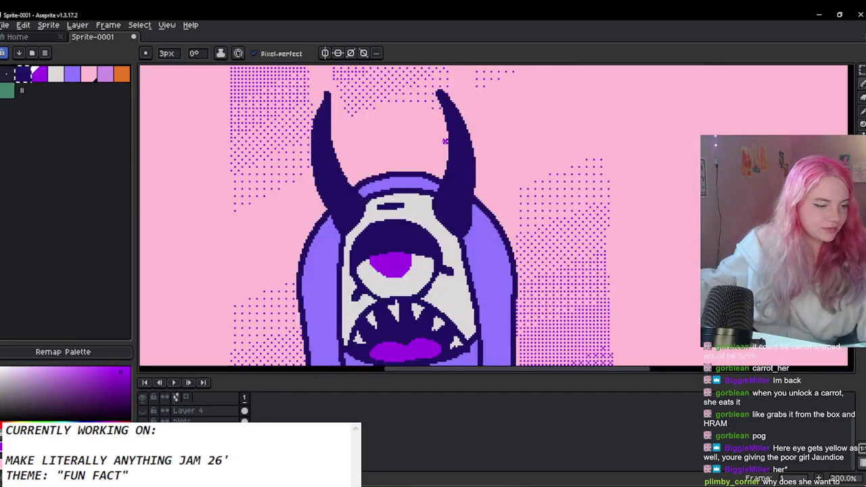
left_click(434, 275, "alt")
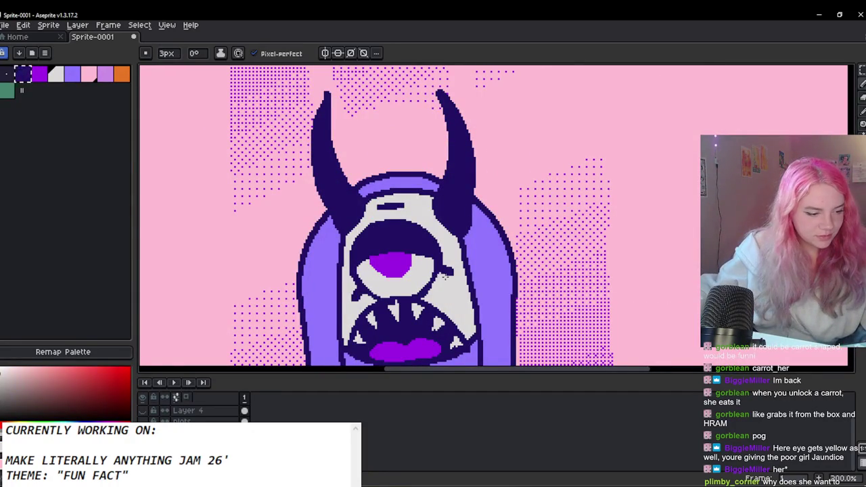
left_click(442, 277, "alt")
left_click(453, 279, "alt")
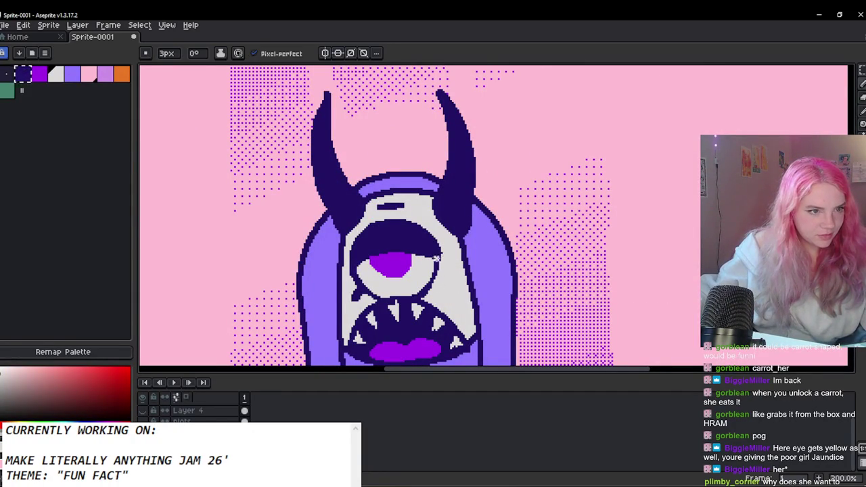
left_click(439, 267, "alt")
scroll(447, 269, "down", 3)
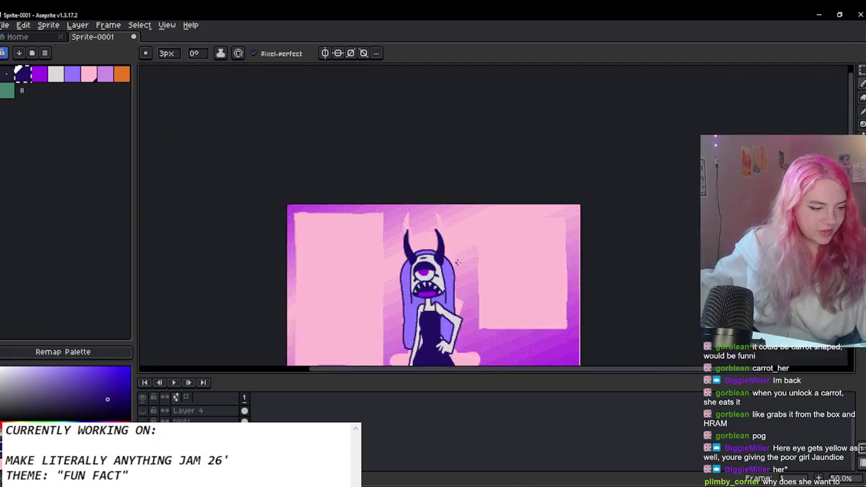
scroll(474, 285, "up", 3)
scroll(477, 288, "down", 2)
left_click(4, 25)
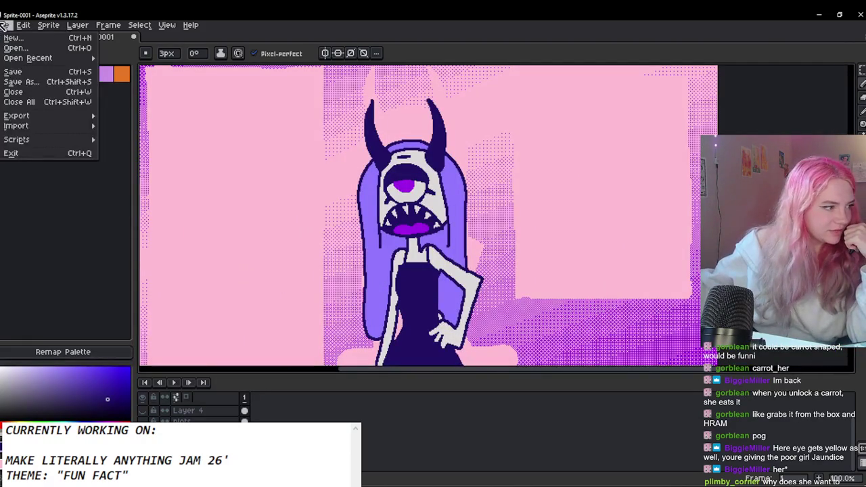
Step: Open the Export dialog, browse recent locations, then cancel the first export attempt
mouse_move(41, 116)
left_click(139, 117)
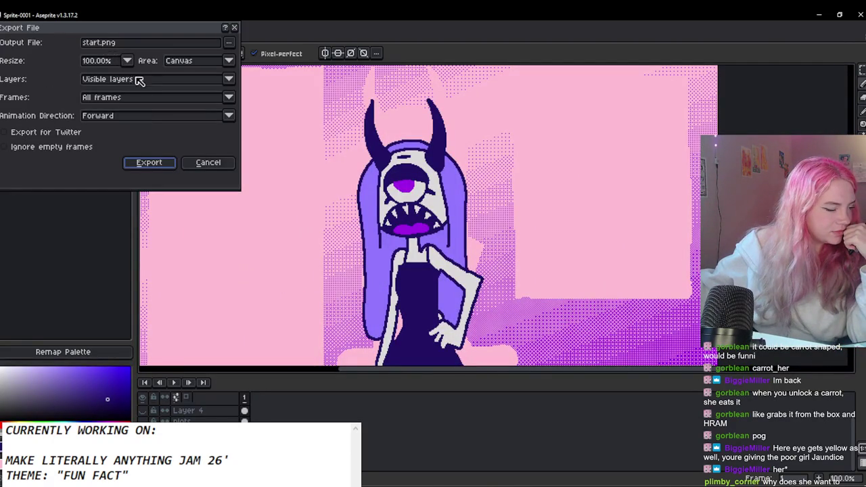
left_click(108, 43)
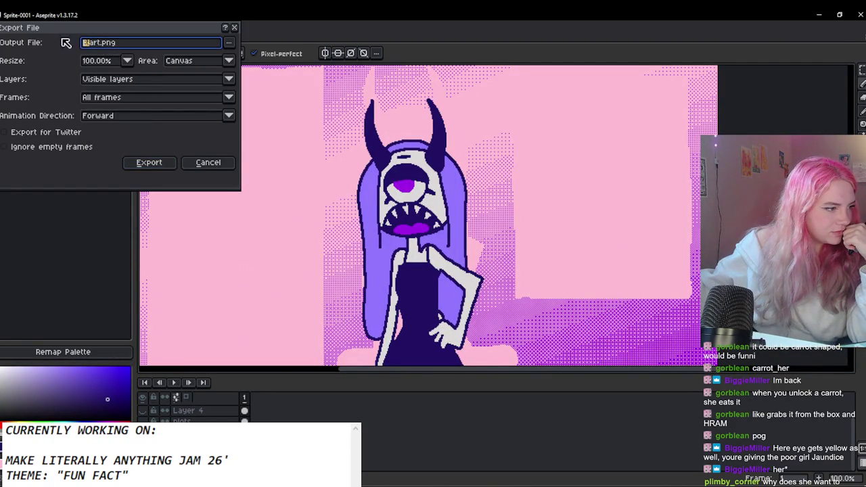
left_click(230, 43)
left_click(199, 158)
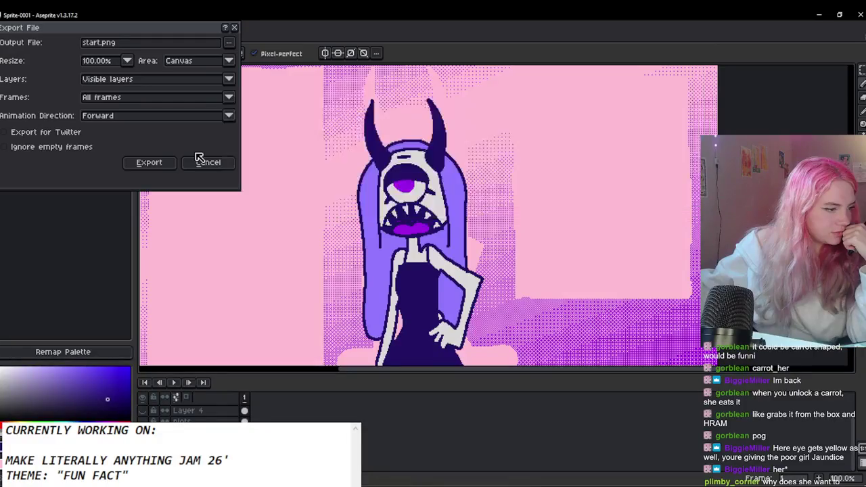
left_click(216, 166)
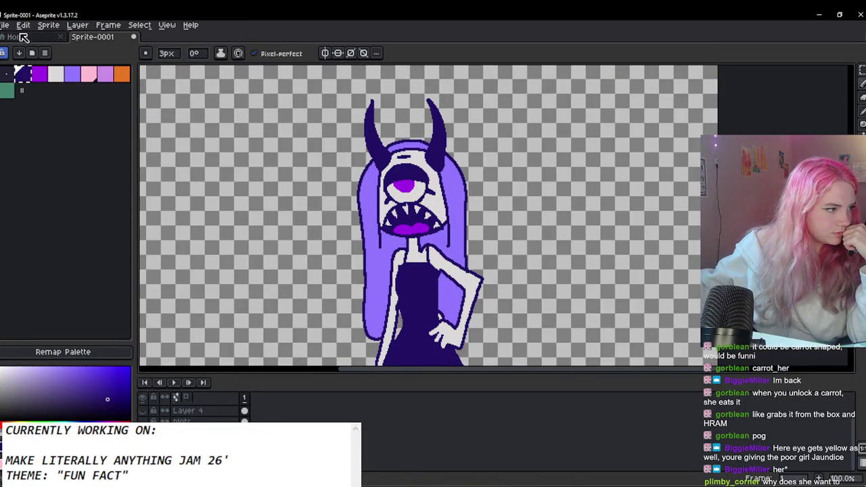
left_click(5, 24)
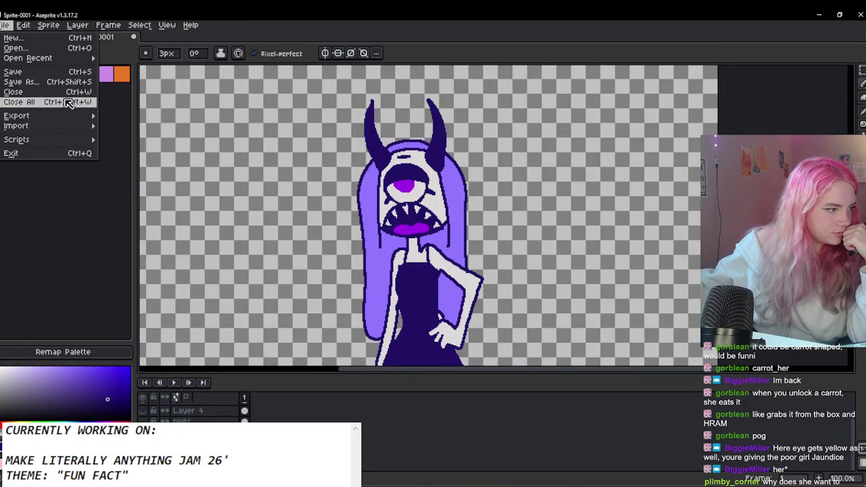
mouse_move(63, 123)
left_click(109, 116)
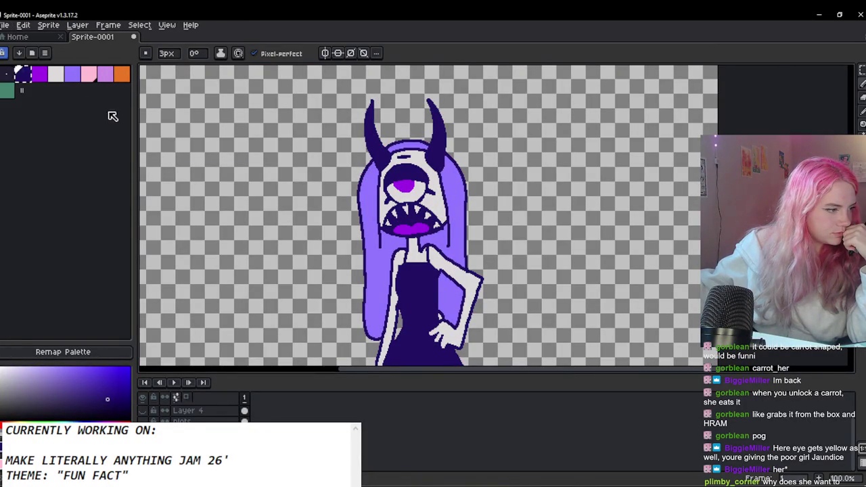
Step: Export the sprite as her2.png into the make-anything game folder and return to Godot
left_click(5, 24)
left_click(119, 115)
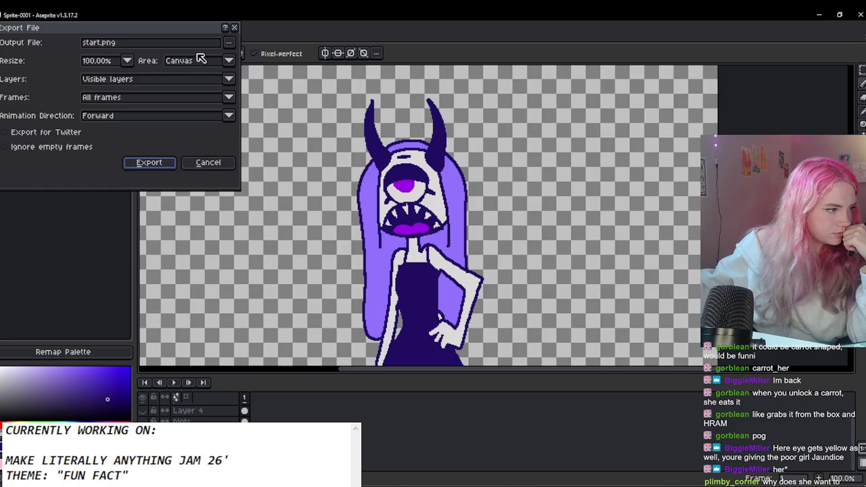
left_click(229, 43)
left_click(280, 61)
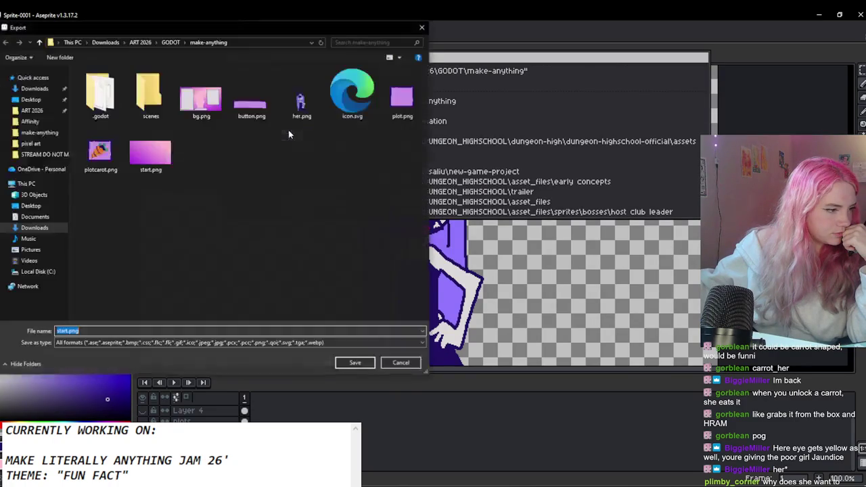
type("her2")
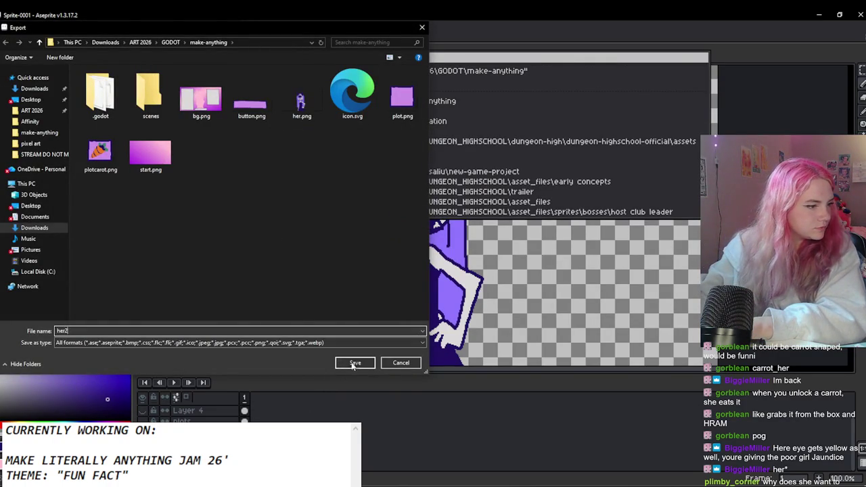
left_click(355, 363)
left_click(149, 163)
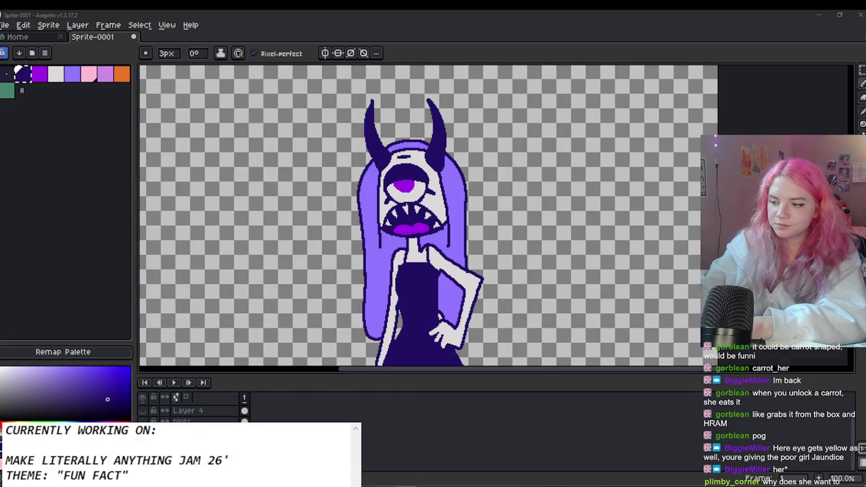
key("alt+Tab")
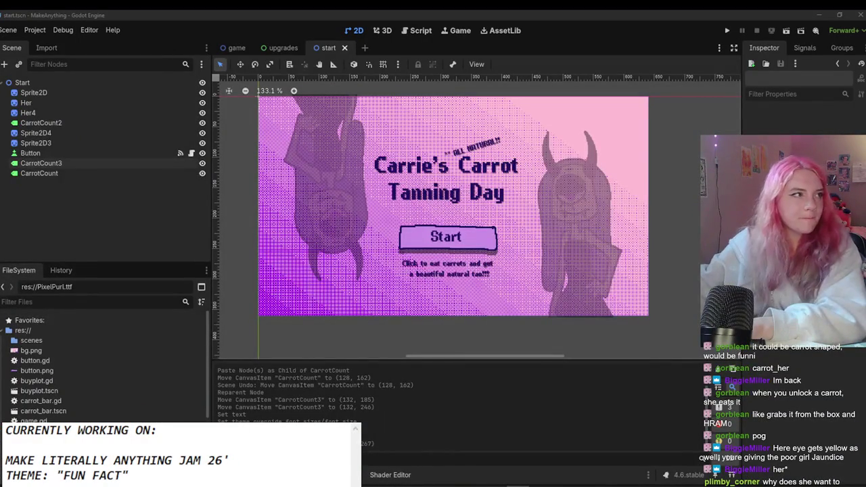
Step: In the game scene, duplicate Her as Her2 and assign her2.png as its texture
scroll(391, 213, "down", 1)
scroll(391, 213, "up", 1)
left_click(392, 212)
scroll(392, 213, "down", 1)
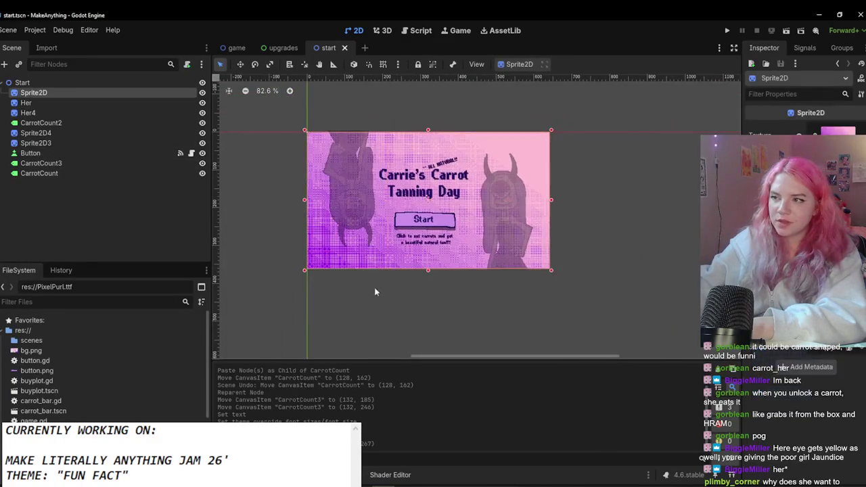
left_click(236, 47)
scroll(602, 306, "up", 1)
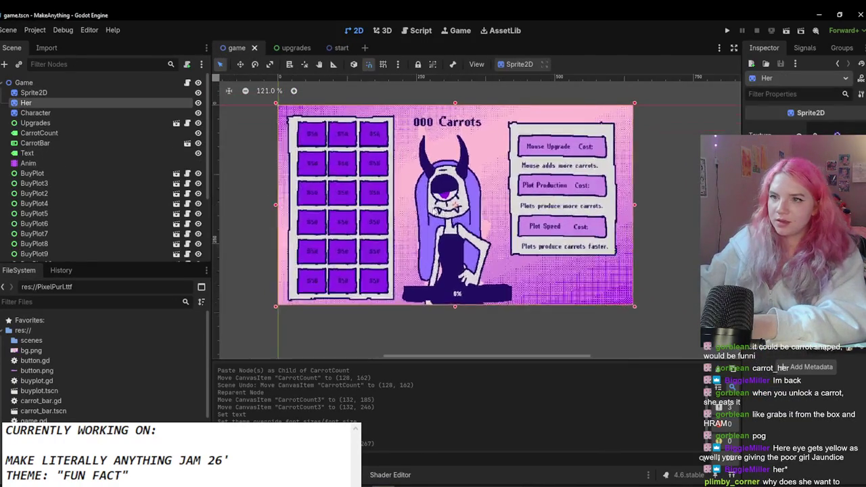
key("ctrl+d")
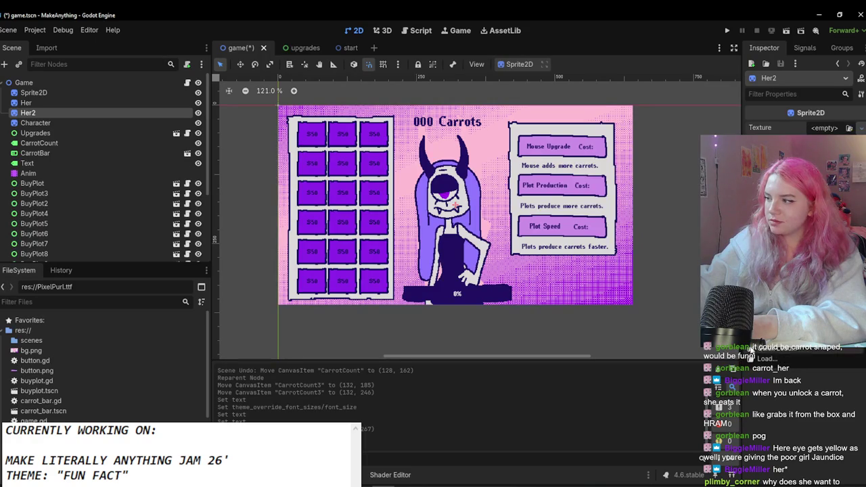
left_click(824, 127)
double_click(288, 204)
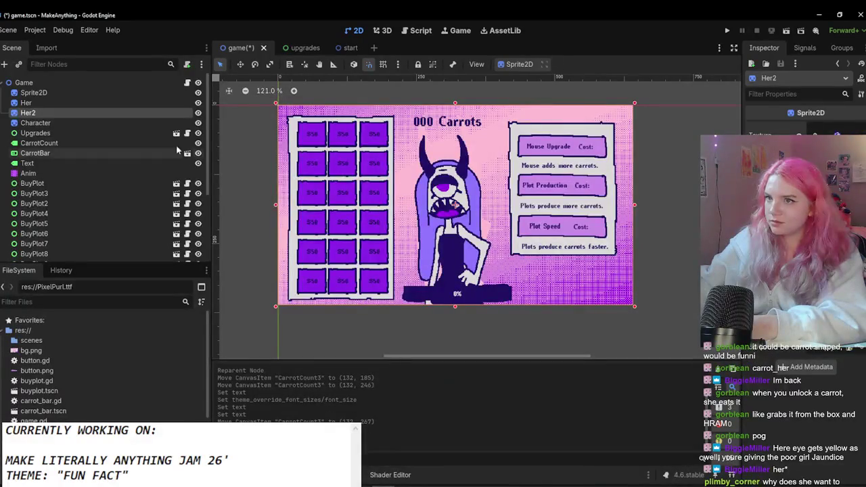
Step: Toggle Her2's visibility eye to compare, leaving Her2 hidden
left_click(197, 114)
left_click(197, 113)
left_click(198, 113)
left_click(197, 113)
left_click(198, 113)
scroll(636, 251, "up", 1)
scroll(626, 241, "up", 1)
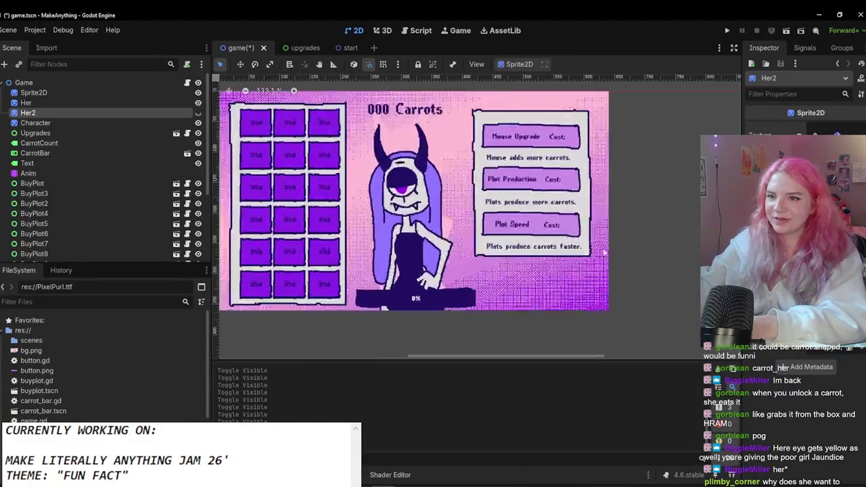
scroll(416, 206, "down", 3)
scroll(420, 208, "up", 1)
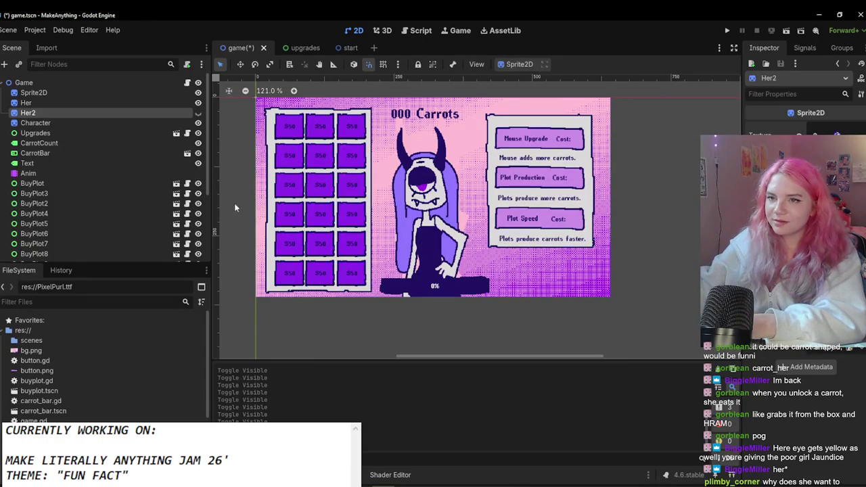
left_click(40, 173)
Step: Switch the Animation panel to the indicate animation and enlarge it to show all tracks
left_click(398, 364)
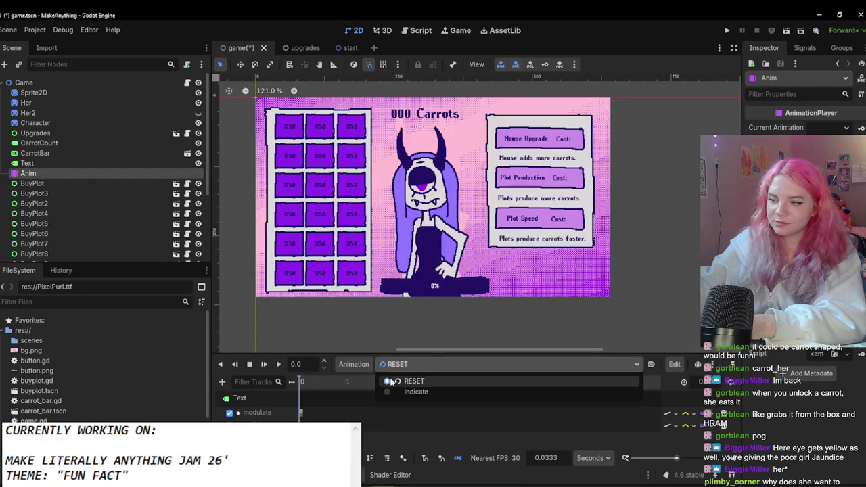
left_click(389, 368)
left_click(390, 368)
left_click(388, 391)
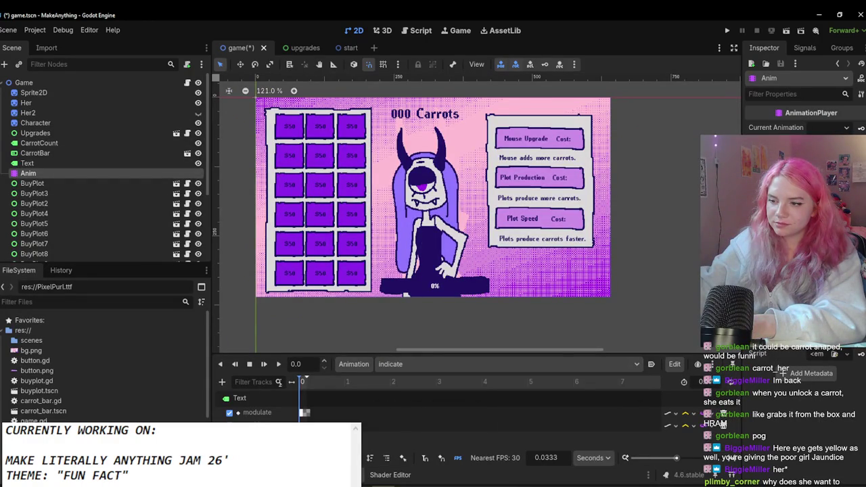
left_click_drag(396, 353, 396, 251)
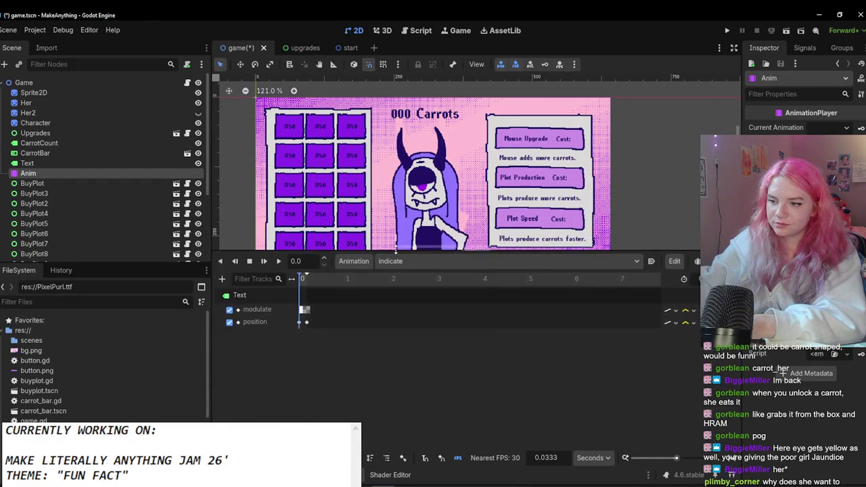
Step: Add a Her2 visibility track that shows Her2 and hides it at 0.17 s
left_click(68, 122)
scroll(421, 154, "up", 1)
scroll(420, 154, "down", 3)
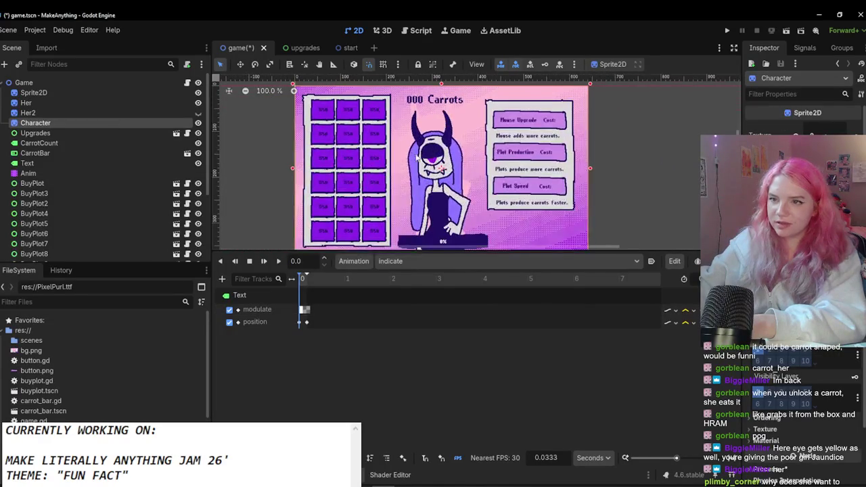
left_click(127, 114)
scroll(481, 229, "up", 2)
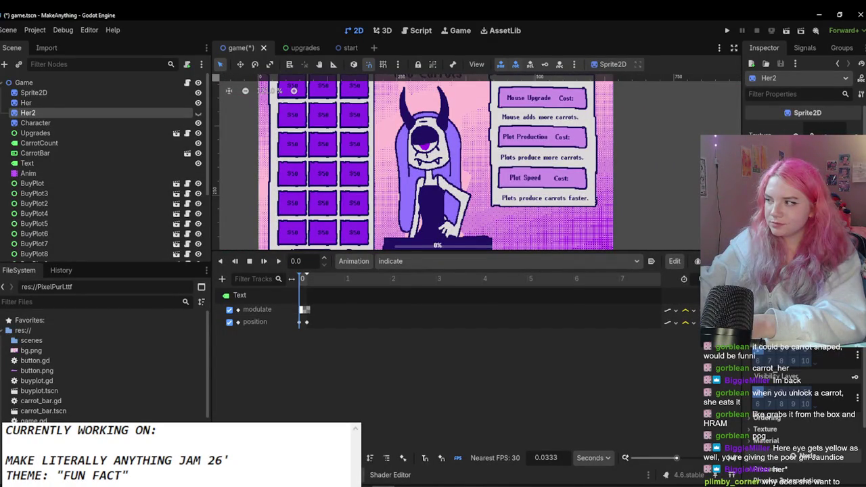
left_click(397, 283)
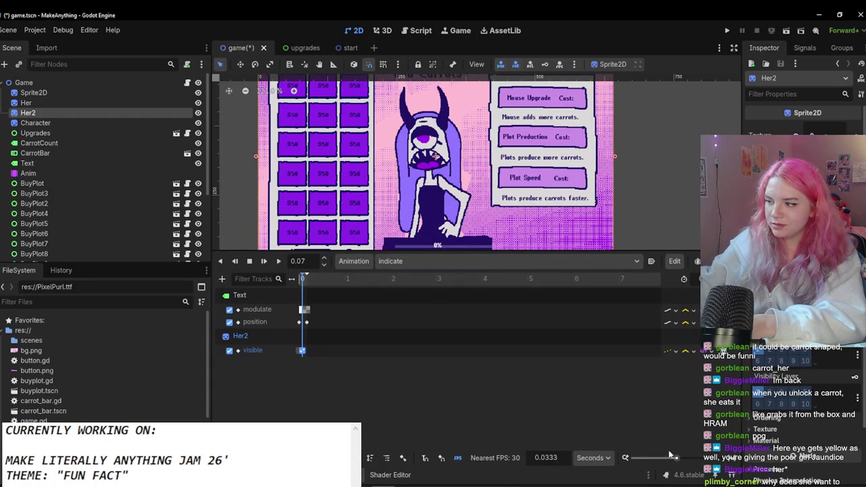
left_click_drag(680, 462, 690, 459)
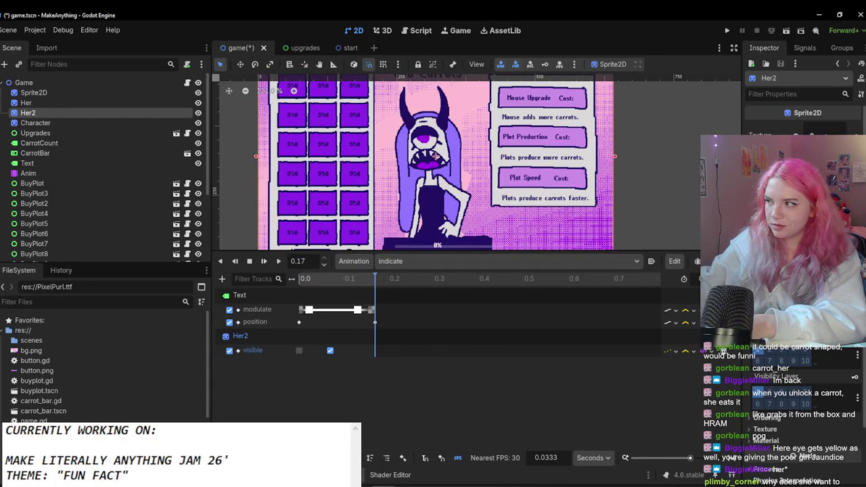
left_click(812, 285)
left_click(857, 284)
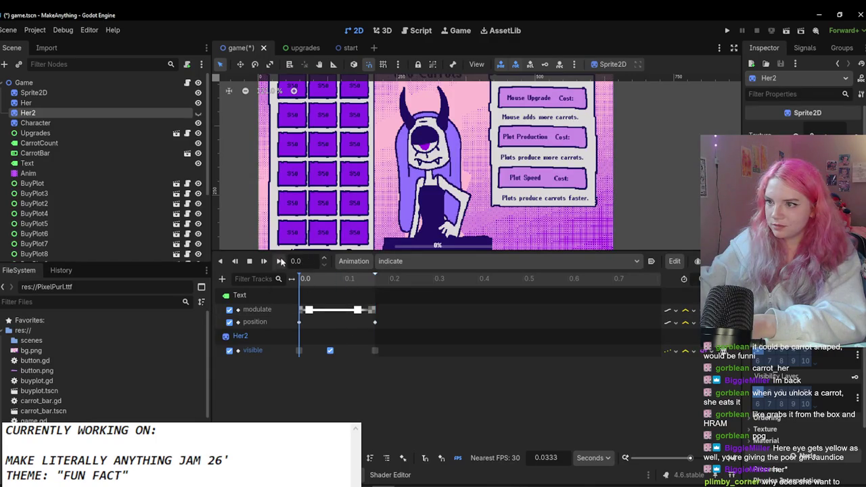
Step: Delete the Text label's old ending position key in the indicate animation
key("shift+f")
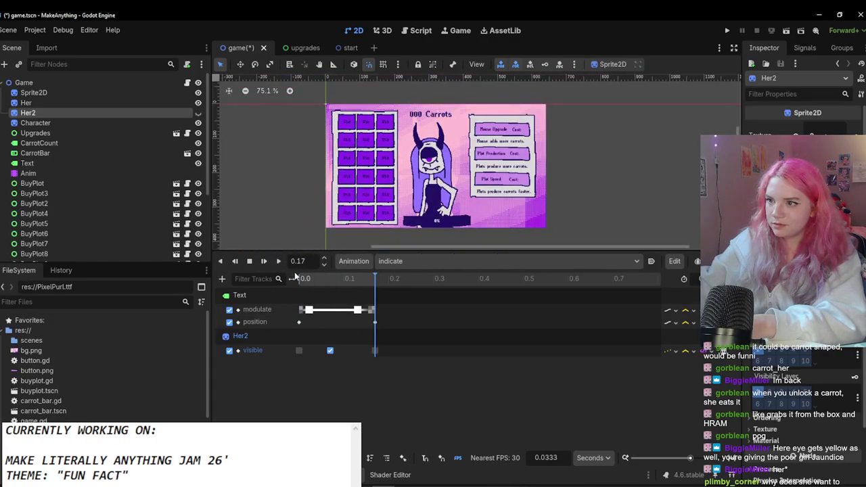
left_click(280, 262)
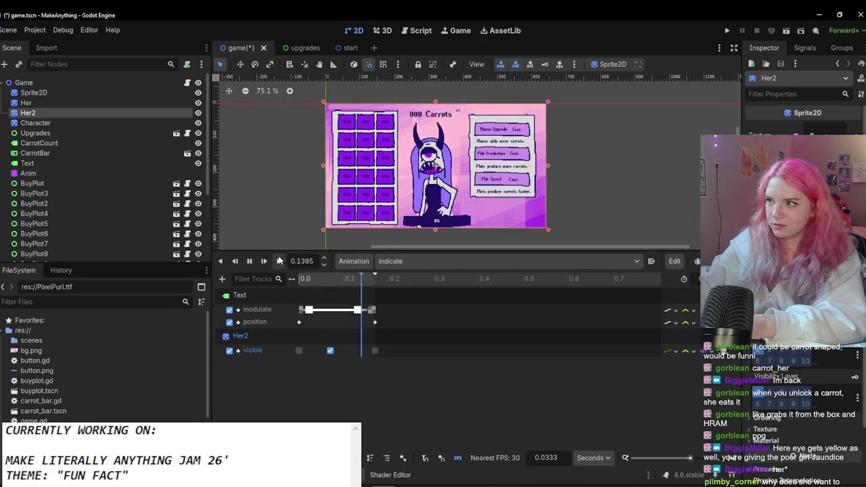
left_click(299, 322)
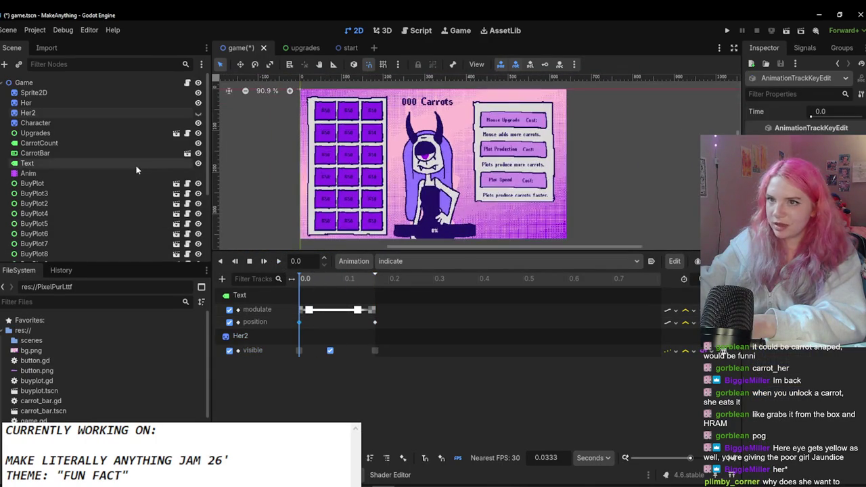
left_click(88, 163)
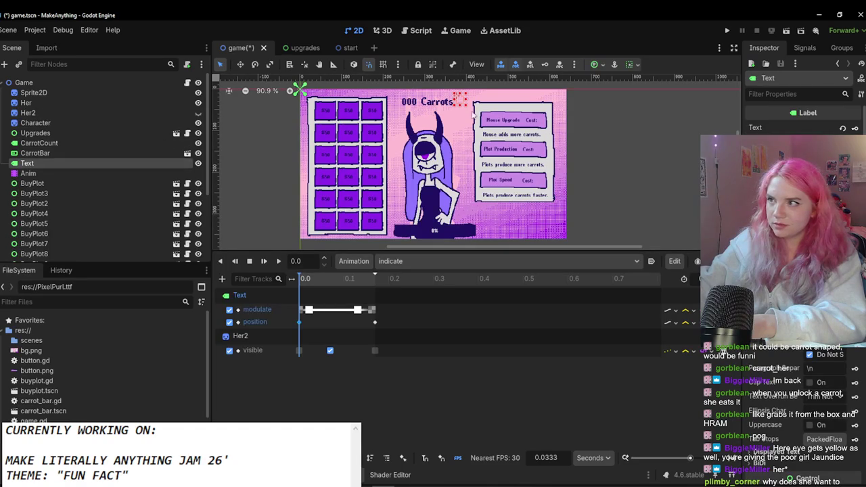
left_click_drag(457, 100, 458, 130)
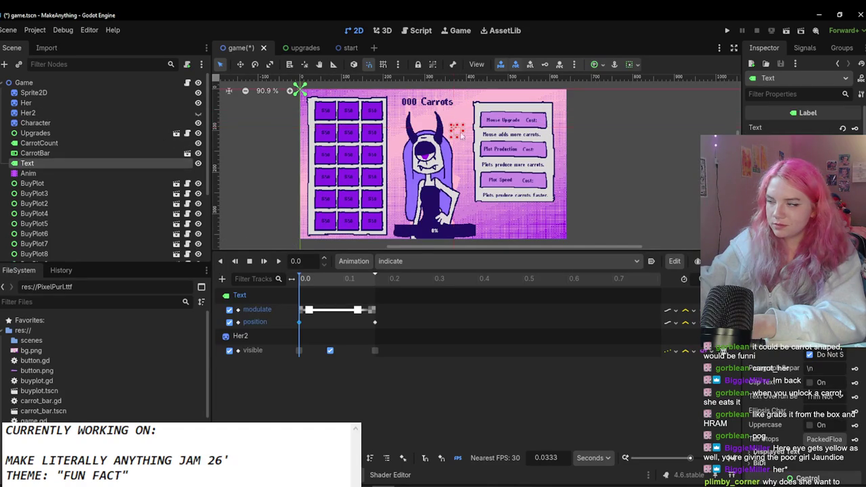
scroll(805, 406, "down", 3)
left_click(840, 394)
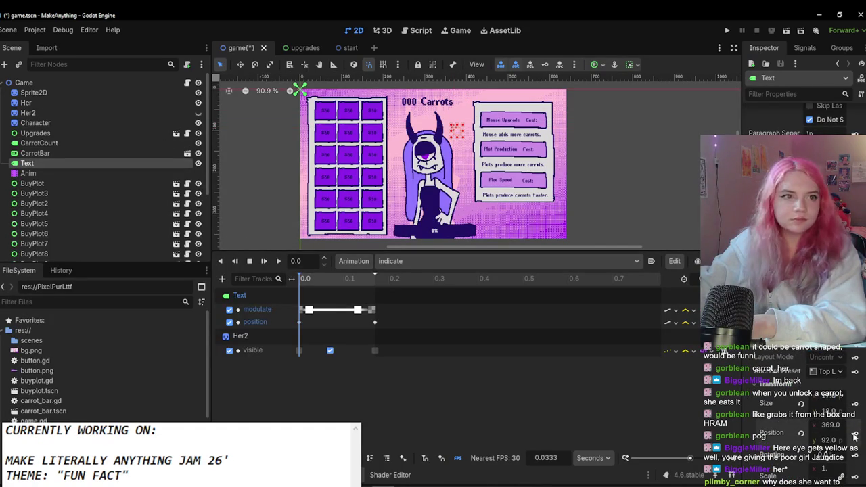
left_click(375, 322)
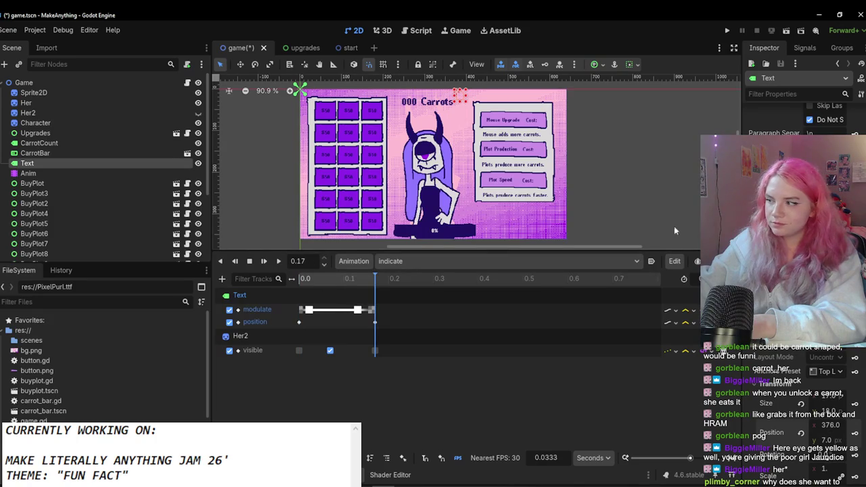
right_click(376, 323)
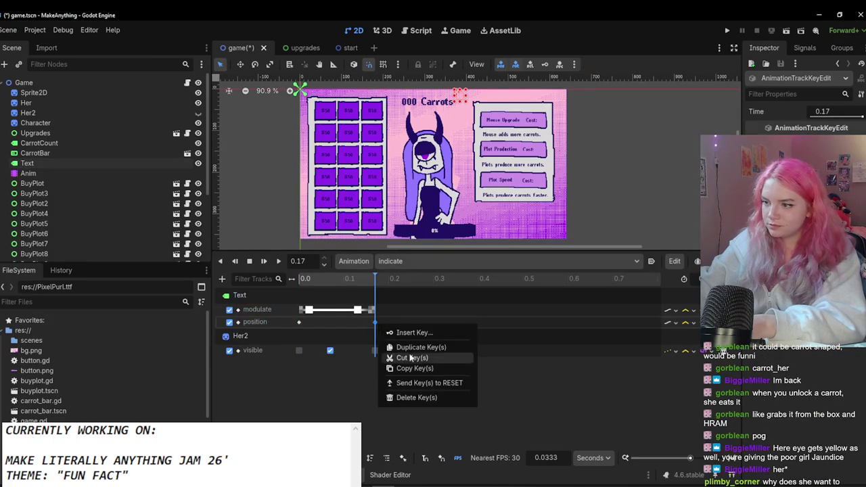
left_click(413, 399)
left_click(299, 322)
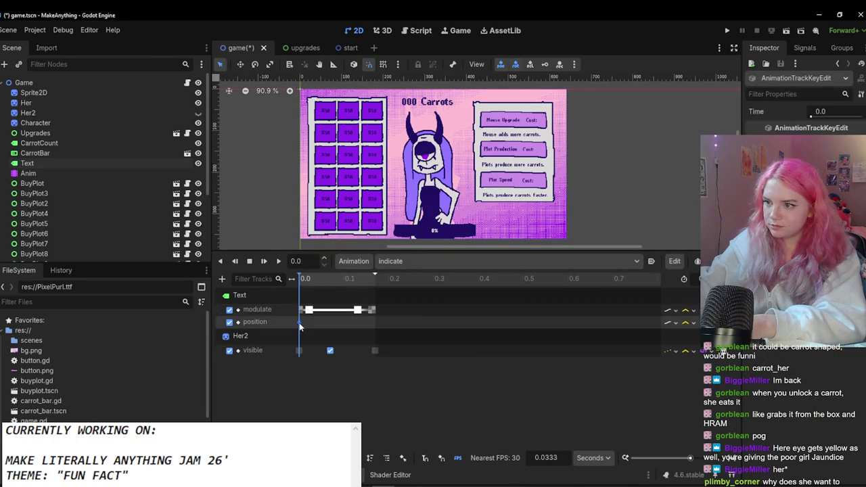
Step: Key the Text label raised 7 pixels at 0.17 s, shift the fade key earlier, and save
left_click(84, 162)
scroll(597, 194, "up", 1)
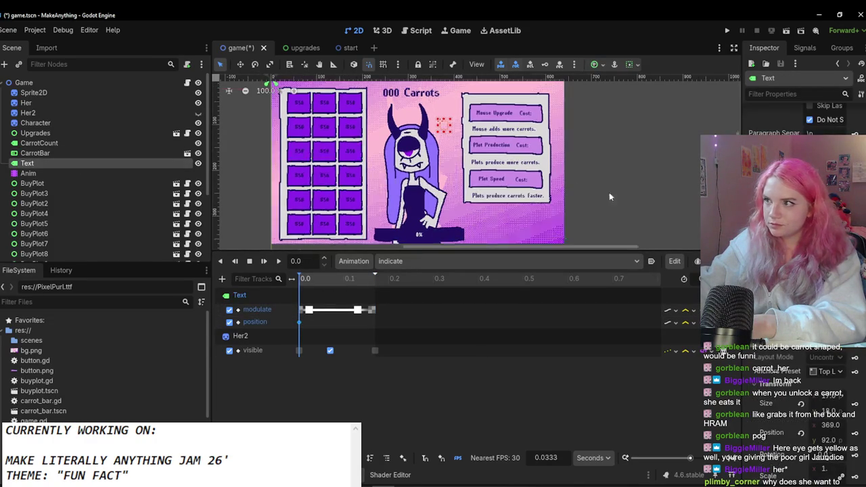
scroll(539, 174, "up", 4)
key("shift+d")
left_click_drag(419, 124, 419, 111)
left_click(855, 435)
left_click(278, 262)
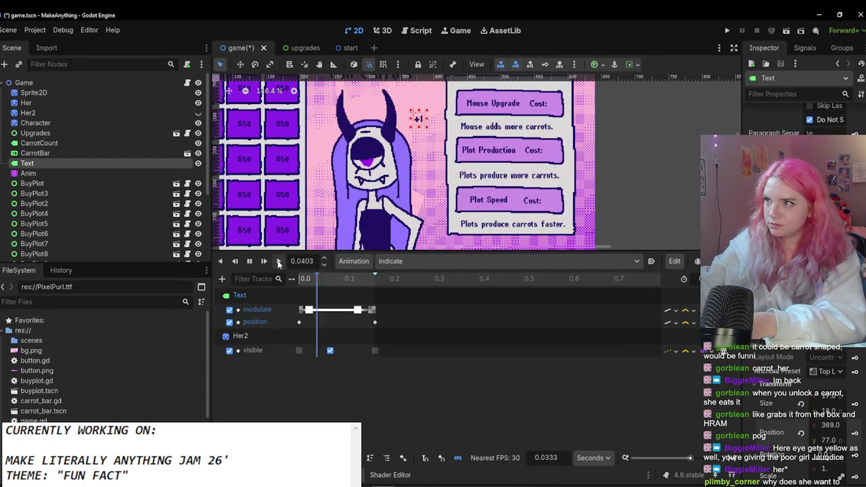
left_click_drag(357, 310, 347, 310)
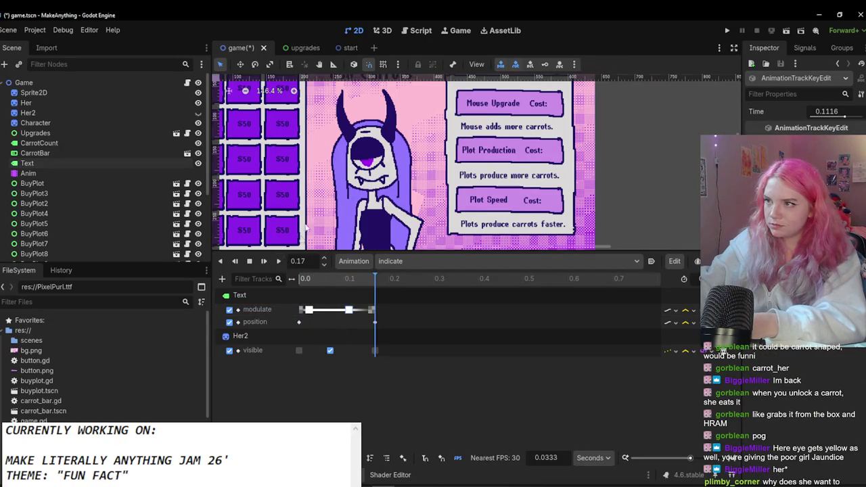
scroll(383, 182, "down", 3)
key("ctrl+s")
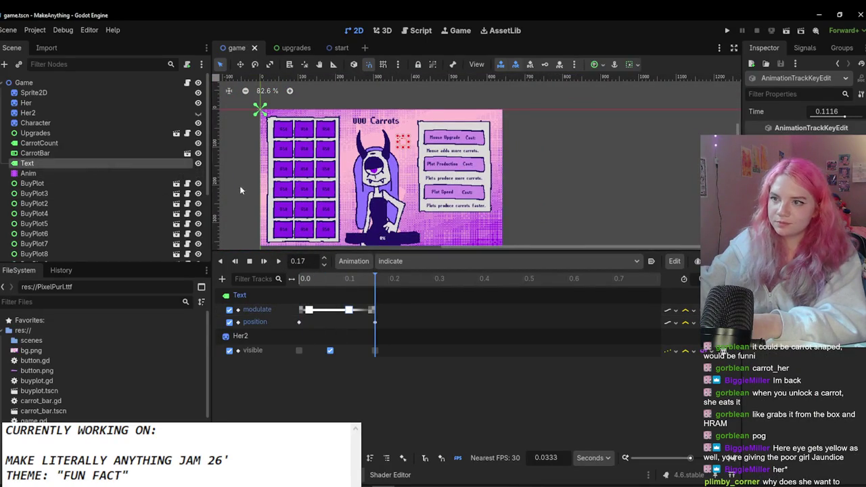
left_click(124, 167)
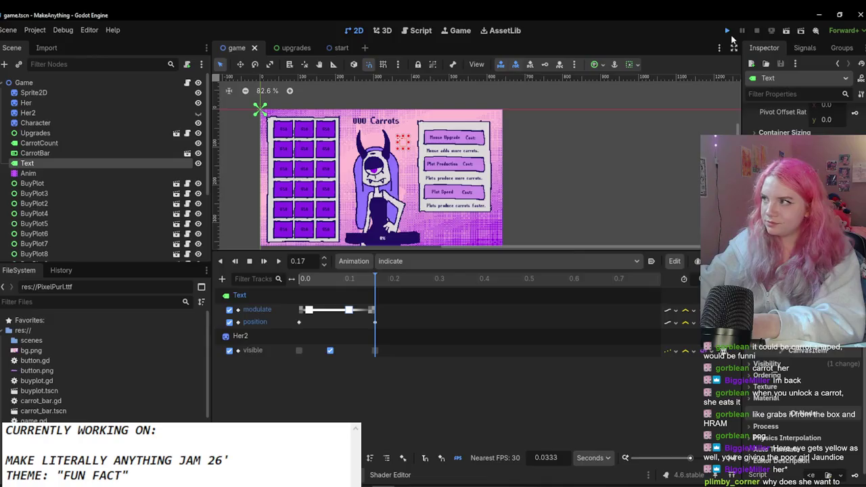
Step: Test-run the game, then duplicate and reposition Her2's visibility keys on the timeline
left_click(729, 32)
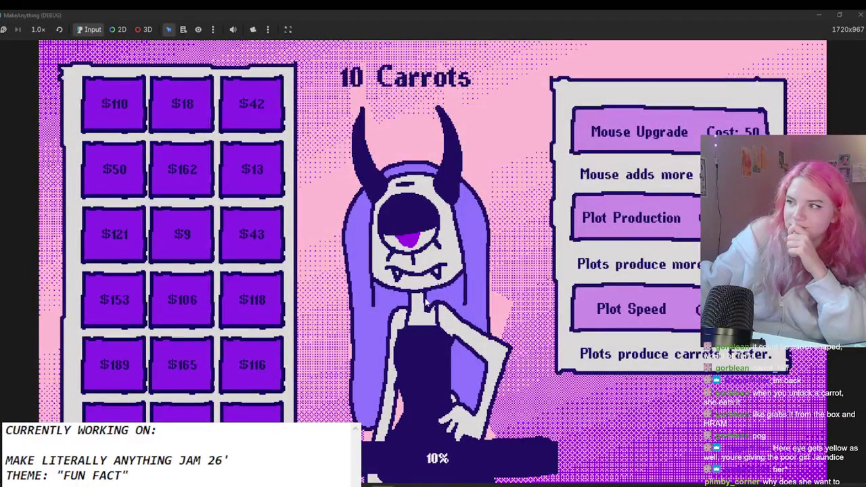
left_click(859, 14)
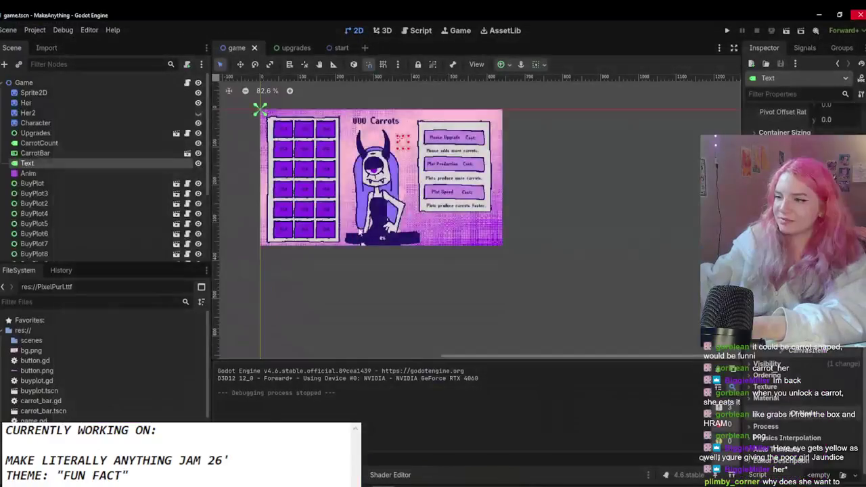
left_click(97, 165)
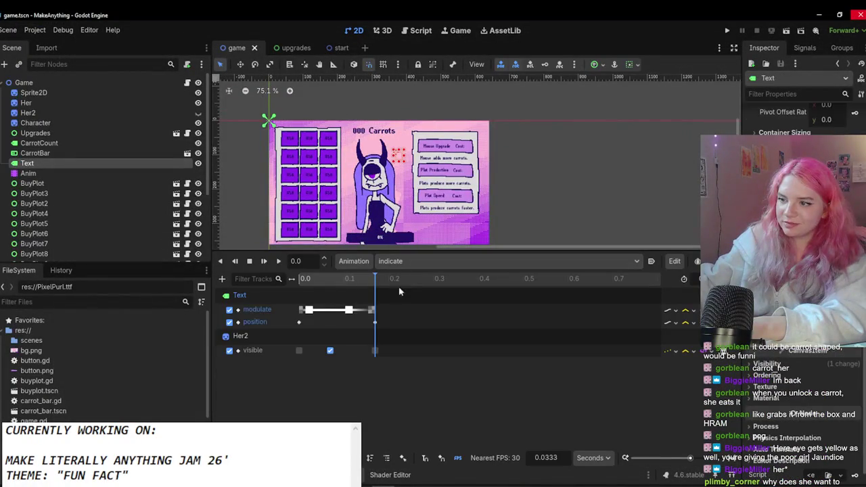
mouse_move(332, 351)
left_mouse_down()
mouse_move(343, 350)
mouse_move(312, 350)
left_mouse_up()
key("ctrl+d")
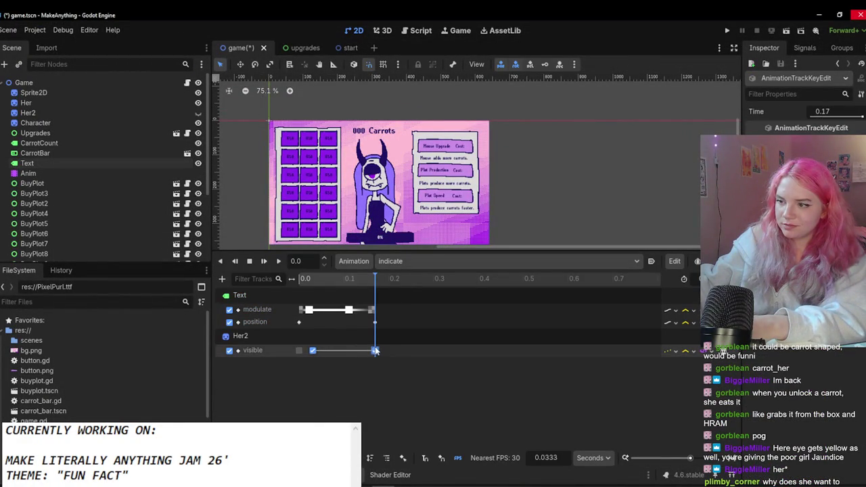
left_click_drag(359, 352, 324, 353)
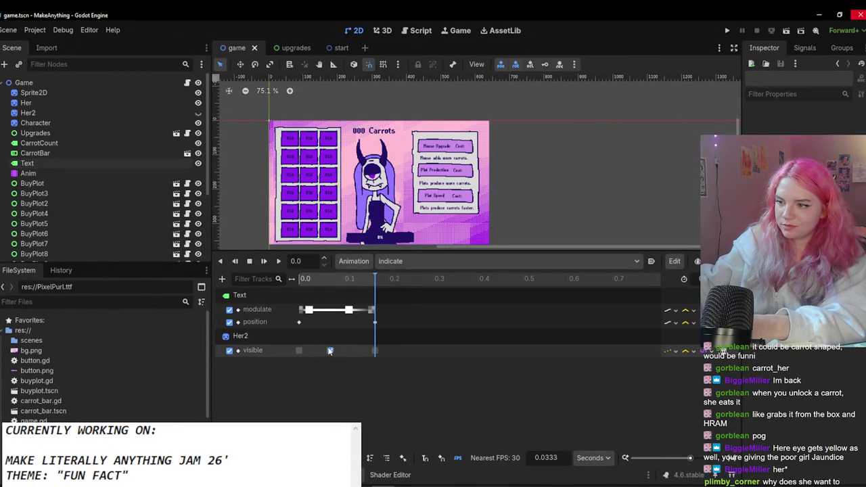
key("ctrl+d")
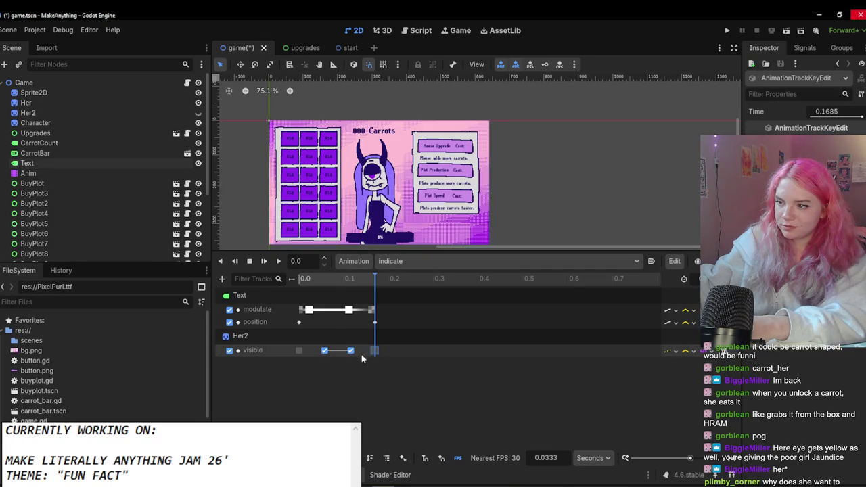
Step: Nudge Her2's first visibility key to about 0.02 s and preview the timing
left_click_drag(313, 351, 310, 351)
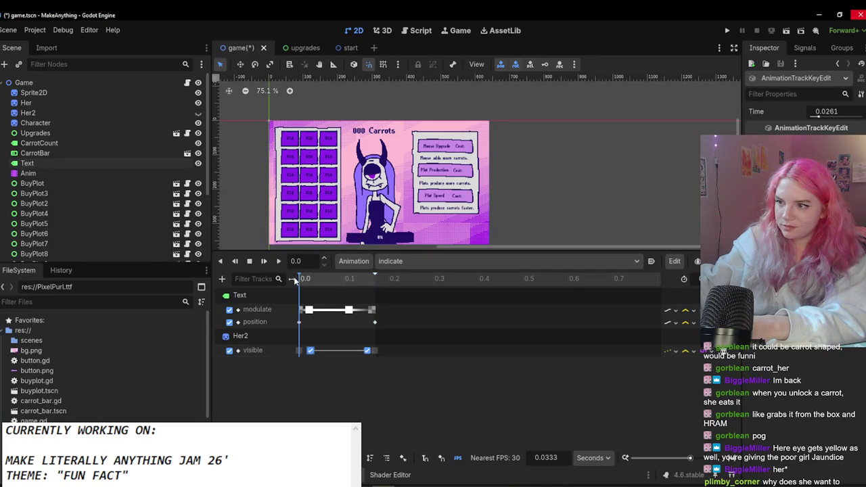
left_click(280, 263)
left_click_drag(311, 351, 306, 352)
left_click(281, 263)
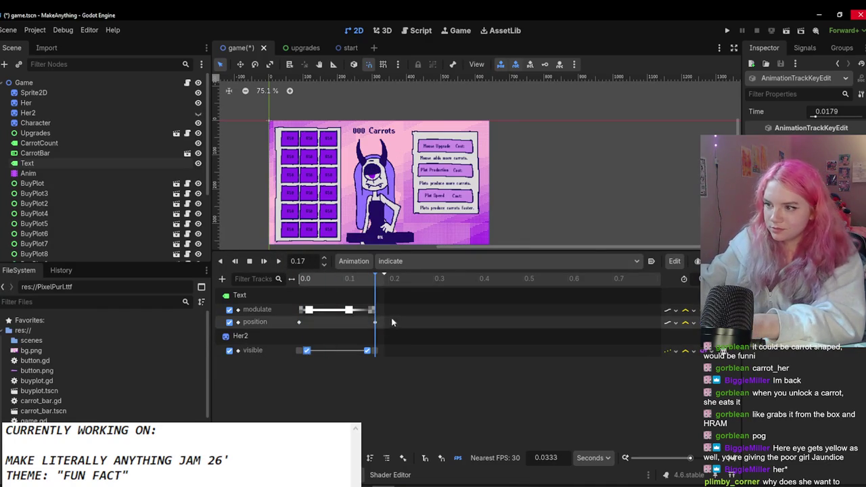
Step: Move the Text modulate key to 0.14 s and Her2's last visibility key to the clip end, then save
left_click_drag(350, 312, 362, 312)
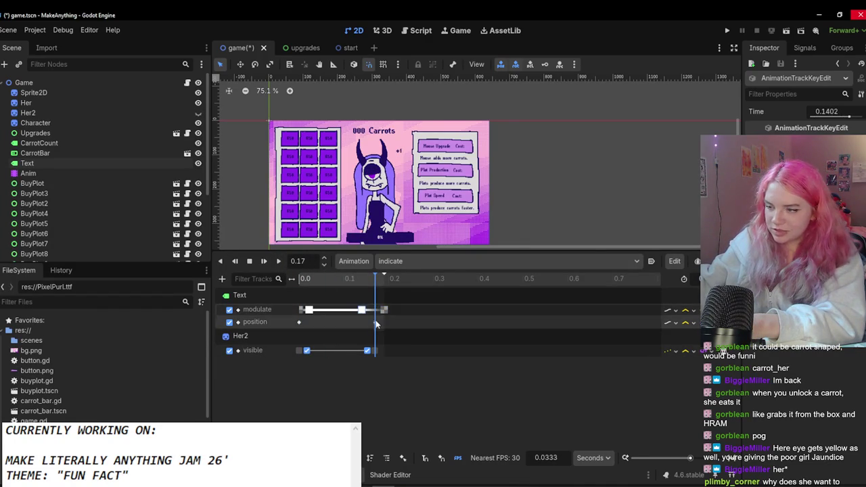
left_click_drag(367, 350, 377, 352)
left_click(305, 278)
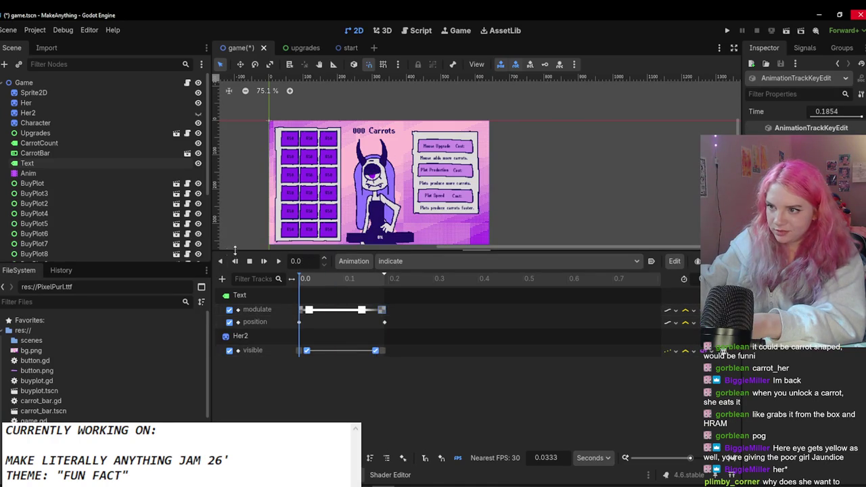
left_click(278, 263)
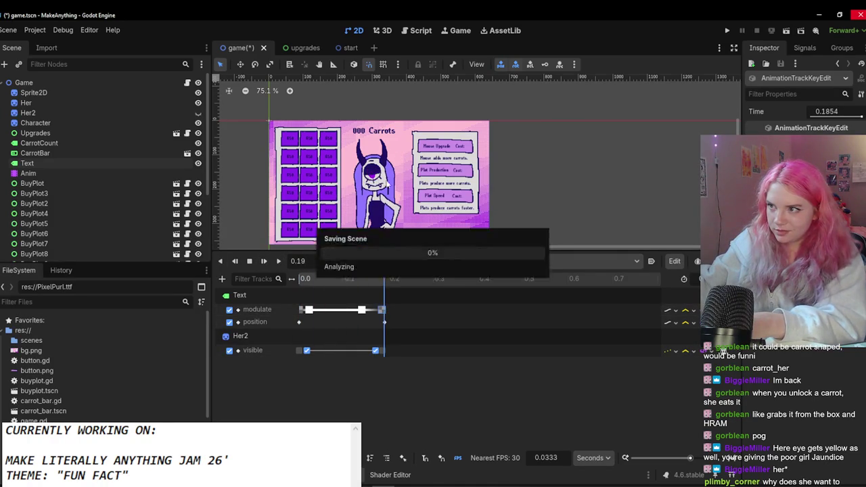
key("ctrl+s")
key("shift+d")
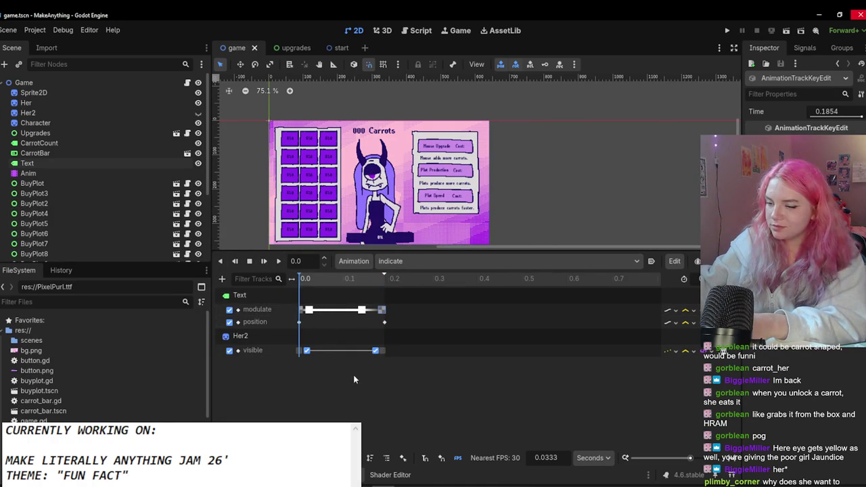
left_click(753, 30)
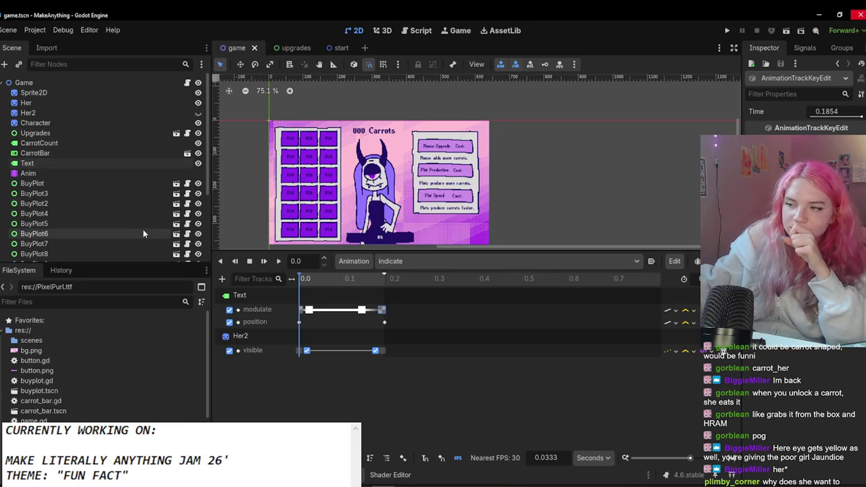
left_click(254, 336)
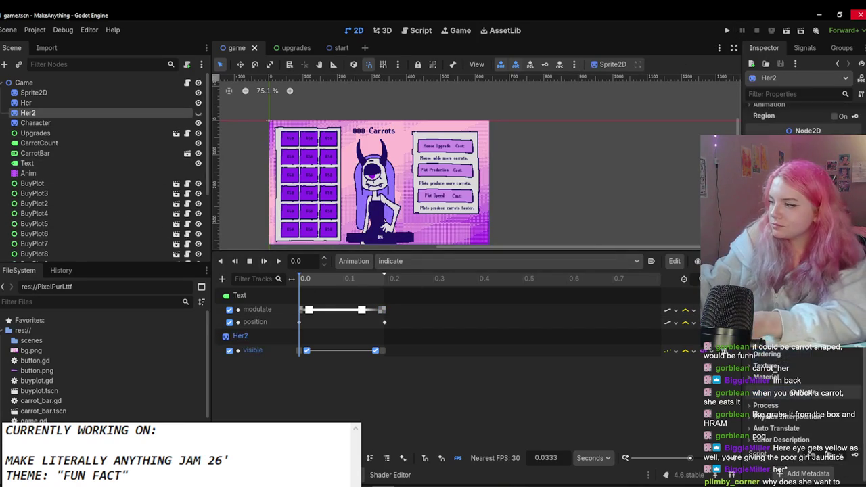
Step: Create Her2's position track with keys at start and end, plus a mid-clip key shifted right
key("Insert")
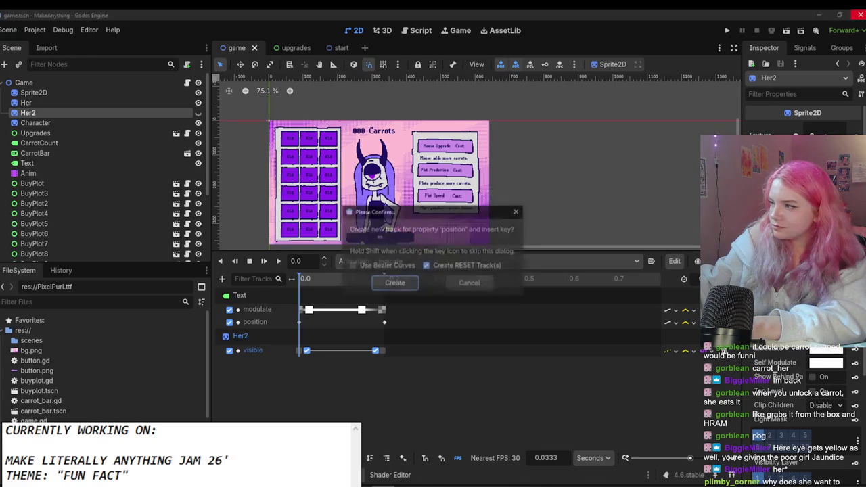
left_click(392, 283)
key("d")
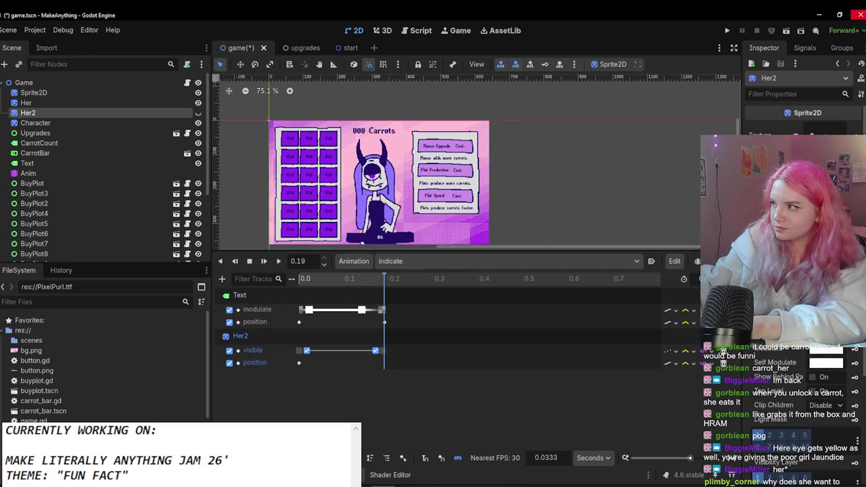
key("Insert")
mouse_move(349, 279)
left_mouse_down()
mouse_move(331, 279)
mouse_move(345, 280)
left_mouse_up()
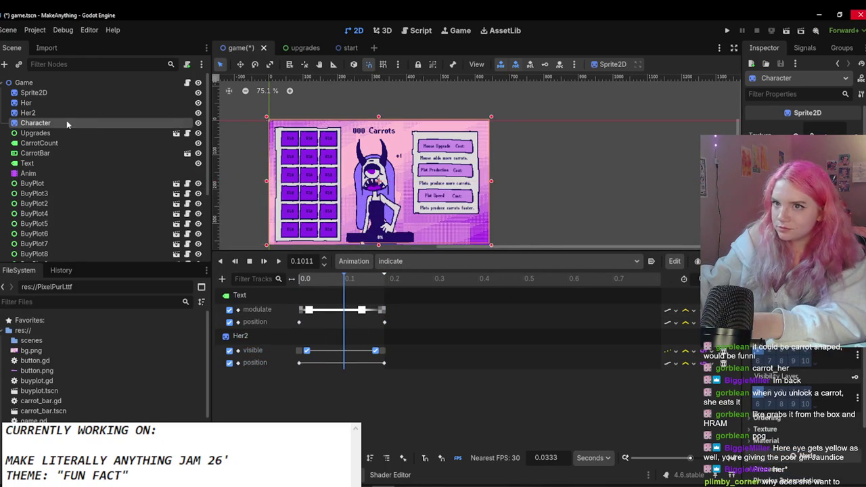
left_click(240, 64)
left_click_drag(371, 183, 372, 180)
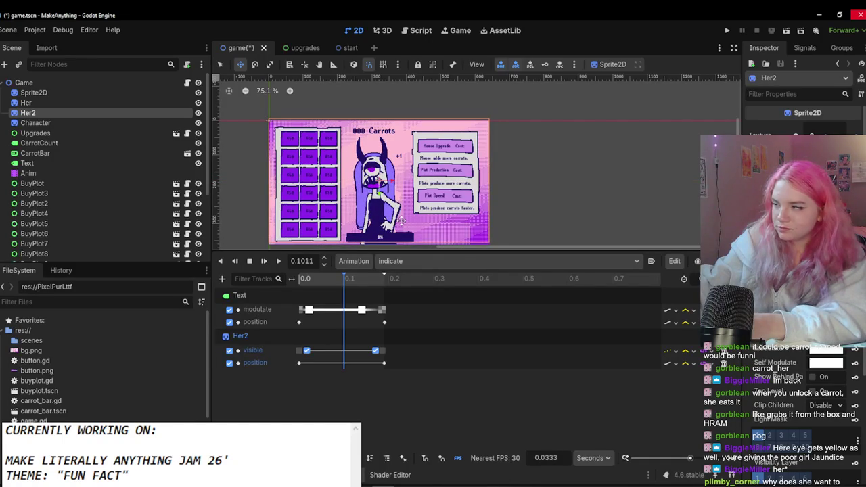
key("k")
Step: Rewind and preview the indicate animation in the editor
left_click(276, 262)
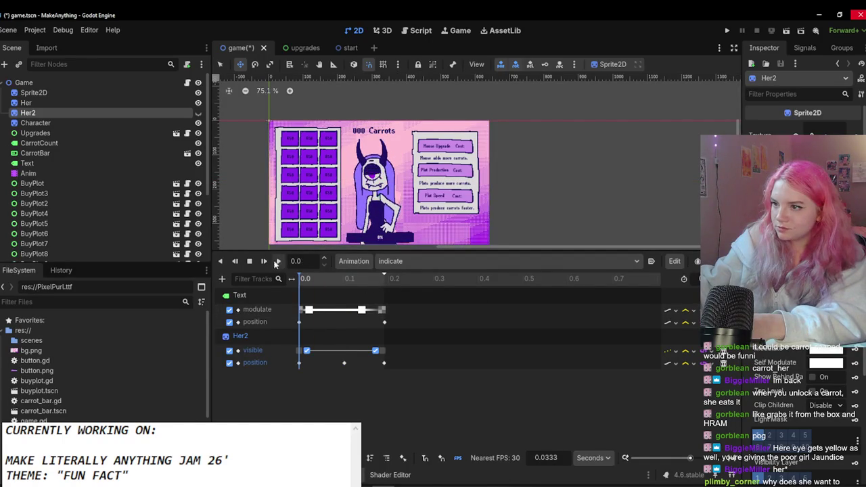
scroll(393, 163, "up", 2)
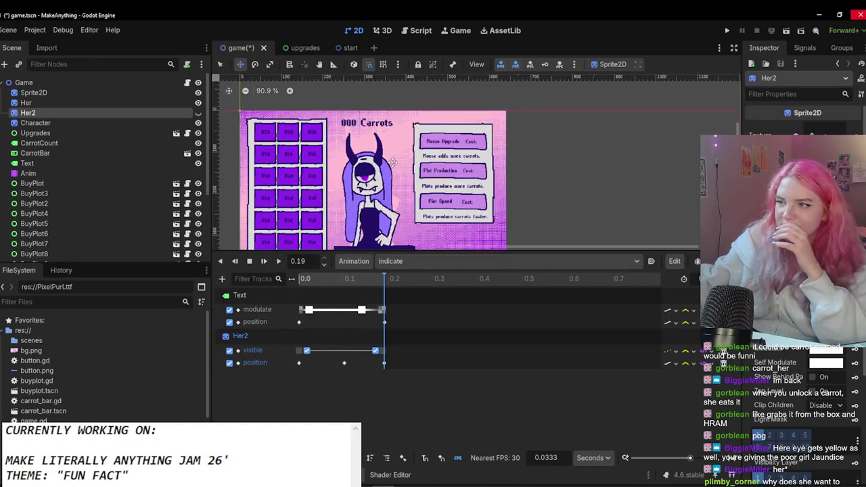
scroll(392, 162, "down", 2)
scroll(407, 156, "up", 3)
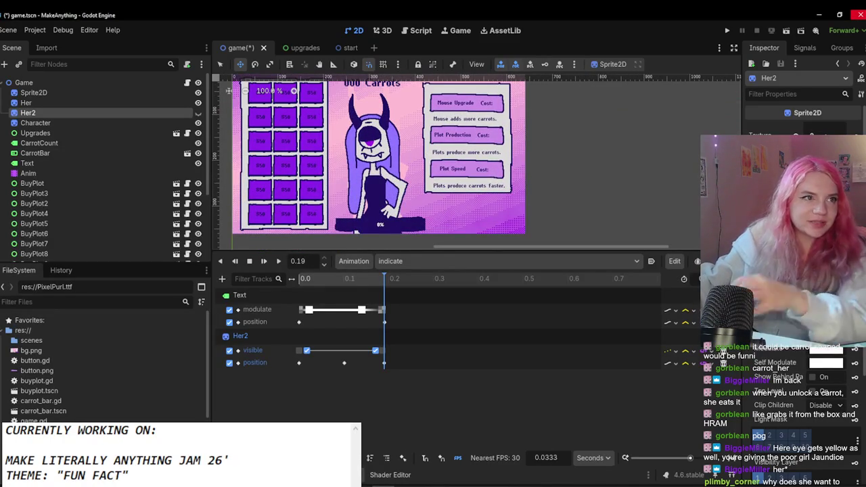
left_click(270, 262)
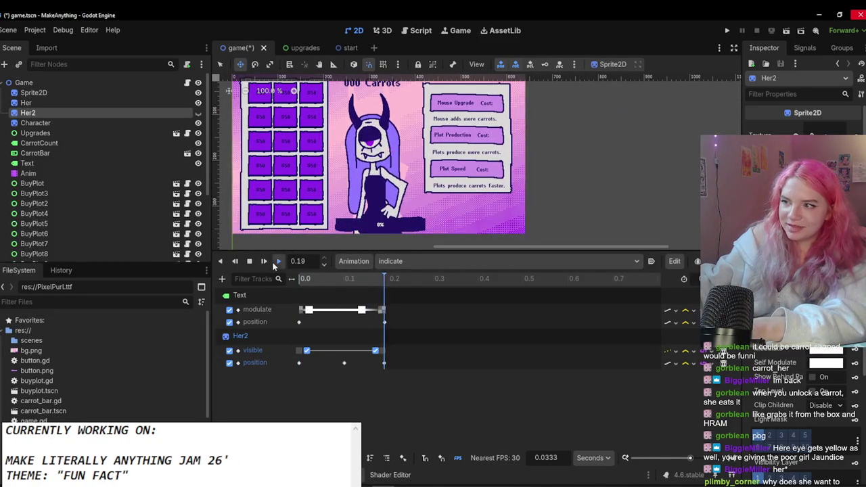
Step: Test-run the game, clicking the carrot to 6 carrots to watch Her2's shocked flash, then close it
left_click(727, 30)
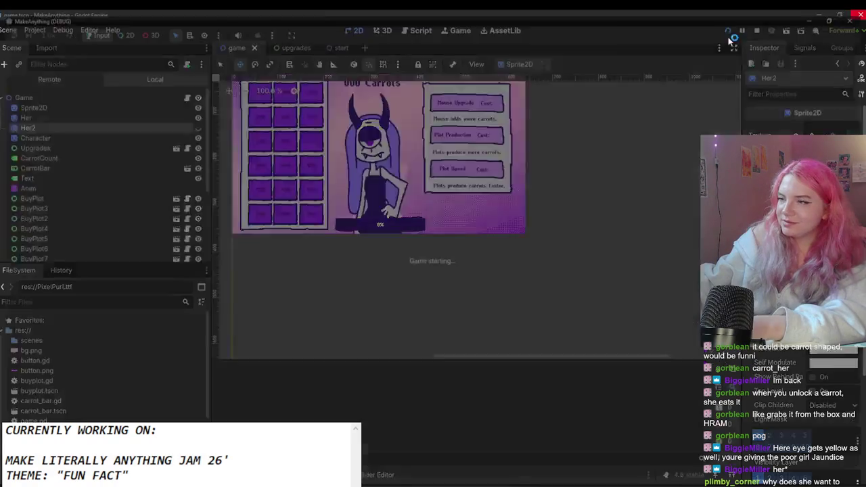
key("Return")
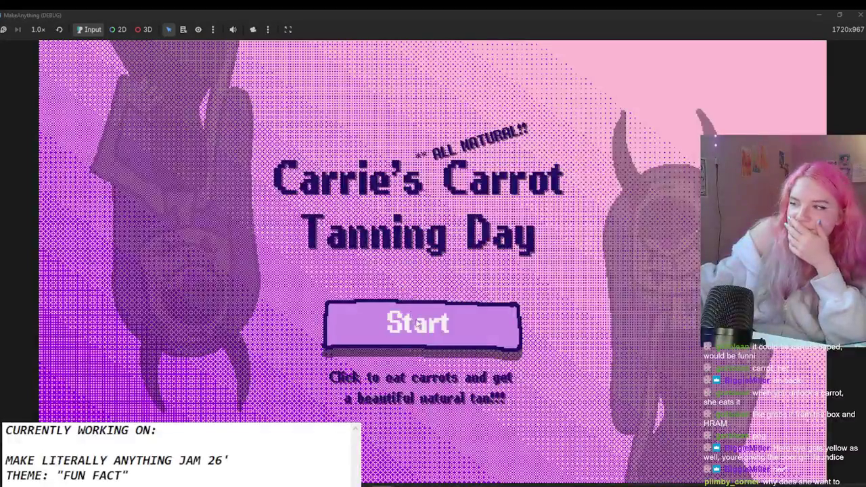
left_click(447, 298)
left_click(447, 297)
left_click(447, 298)
left_click(447, 299)
left_click(447, 298)
left_click(447, 298)
left_click(447, 298)
left_click(447, 298)
left_click(855, 15)
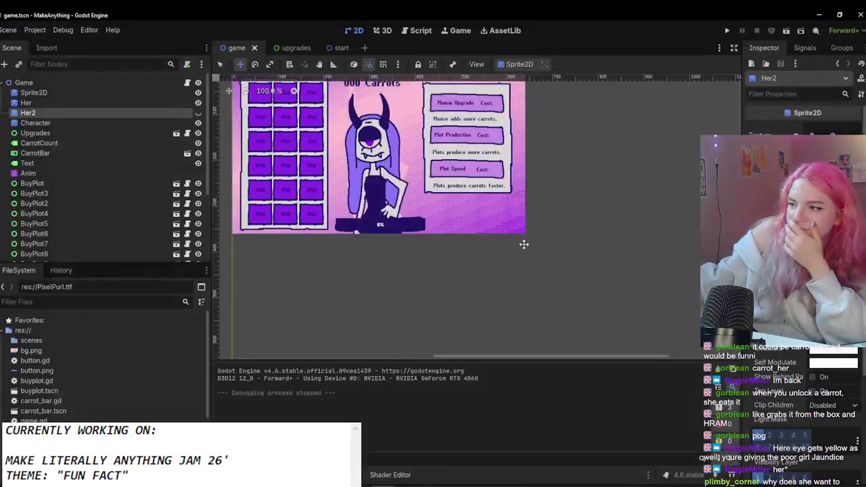
scroll(526, 304, "down", 2)
scroll(401, 215, "up", 1)
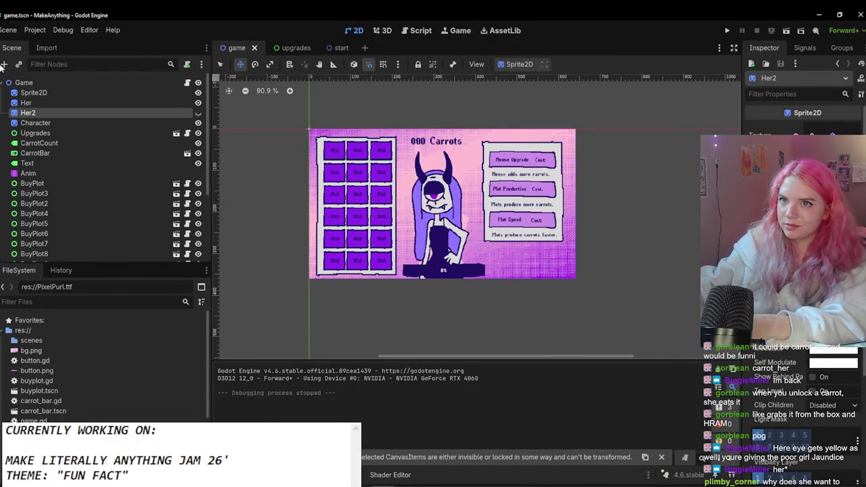
Step: Save the game scene with the root Game node selected
left_click(24, 83)
key("ctrl+a")
left_click(632, 89)
key("ctrl+s")
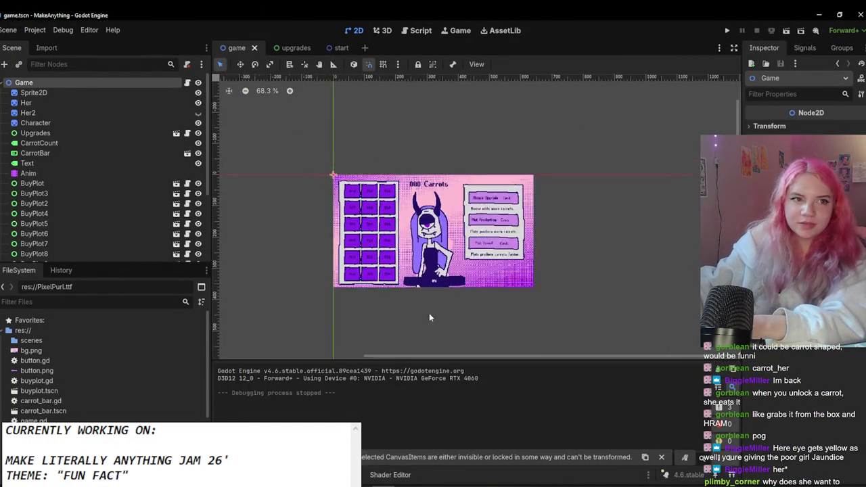
Step: Duplicate the 000 Carrots label, place the copy just below it, and clear its text
scroll(474, 132, "up", 3)
left_click(425, 158)
key("ctrl+d")
left_click_drag(425, 157, 433, 186)
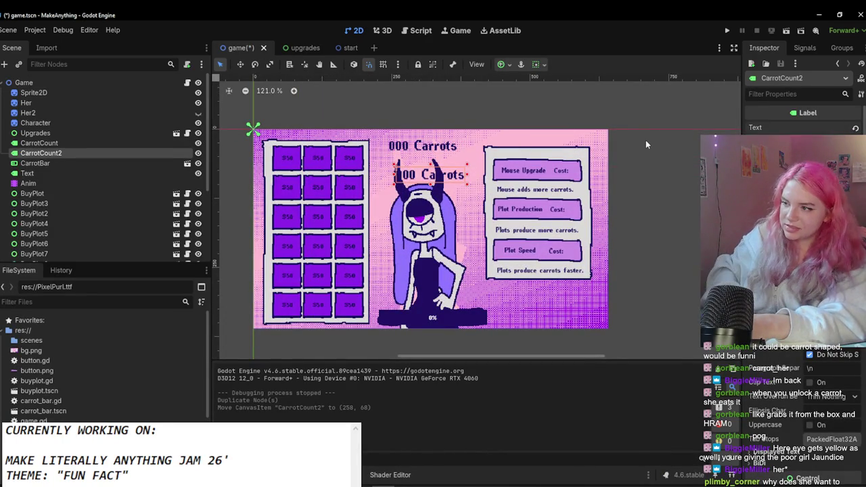
key("ctrl+a")
key("BackSpace")
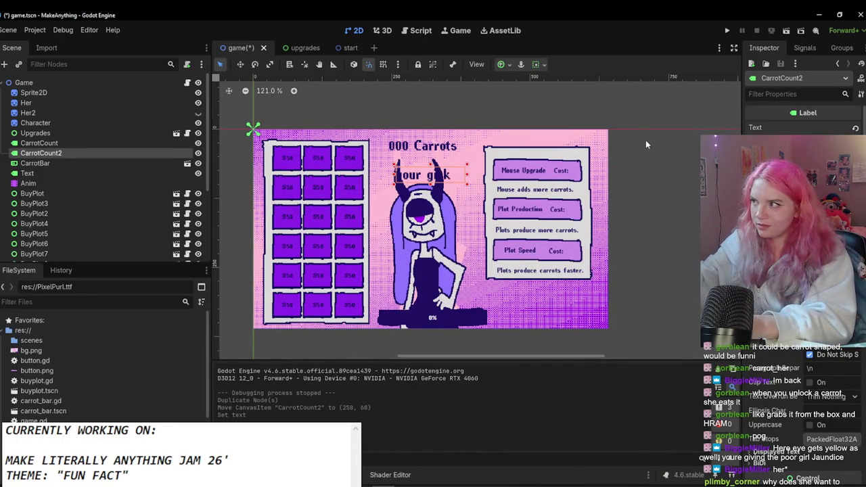
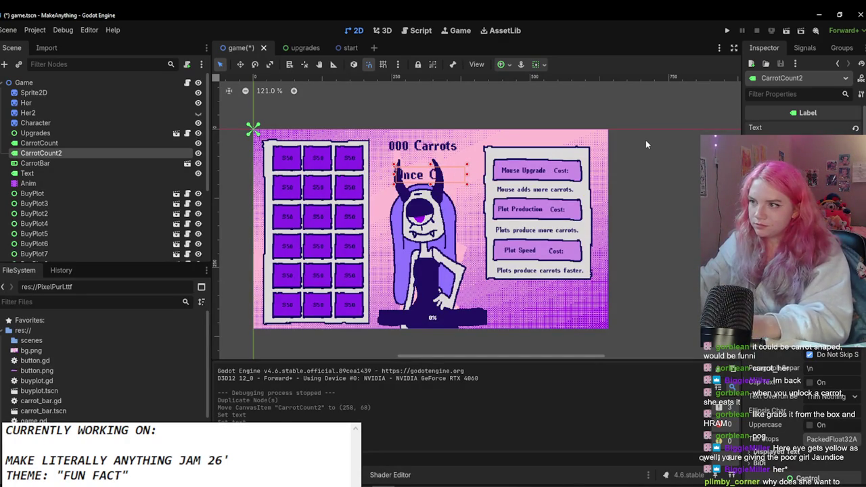
Step: Reword the second label to 'Get Carrie as orange as she can be!'
type("orange")
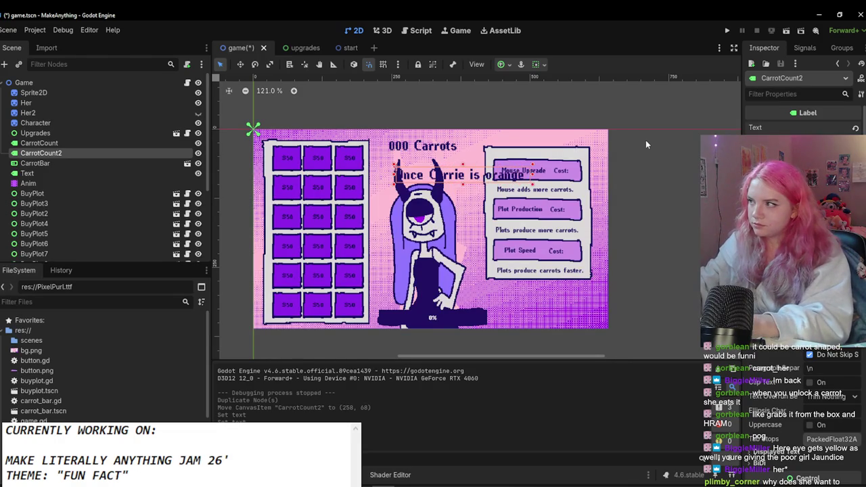
type(" enough, yo")
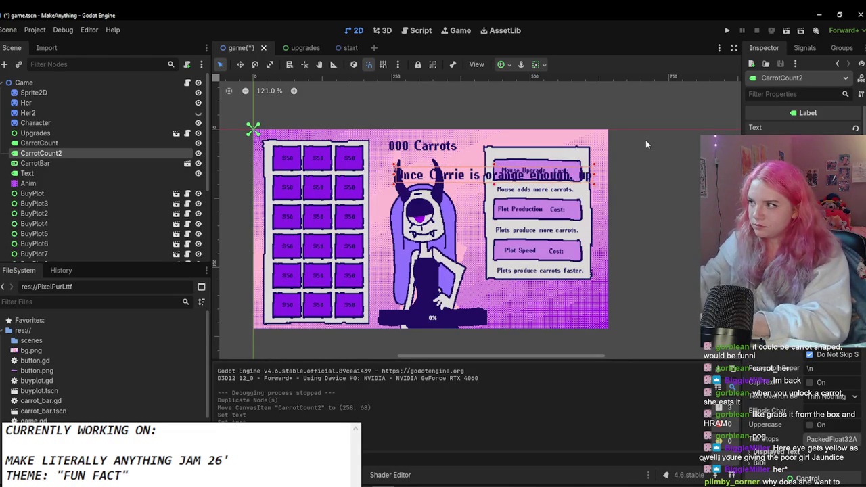
type("u will")
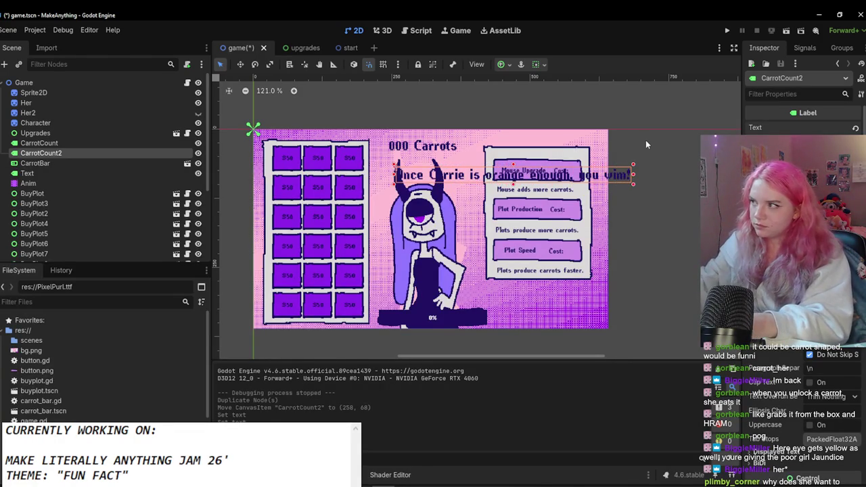
key("BackSpace")
key("BackSpace")
key("BackSpace")
type("Get Carrie")
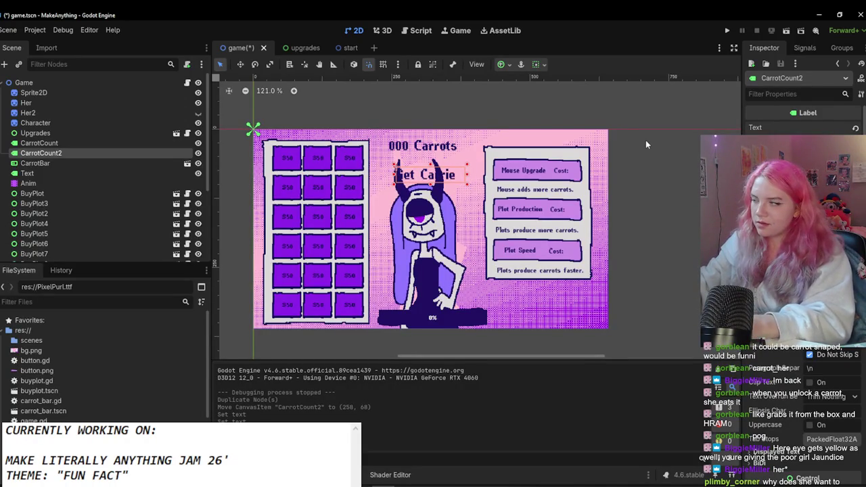
type("as orange")
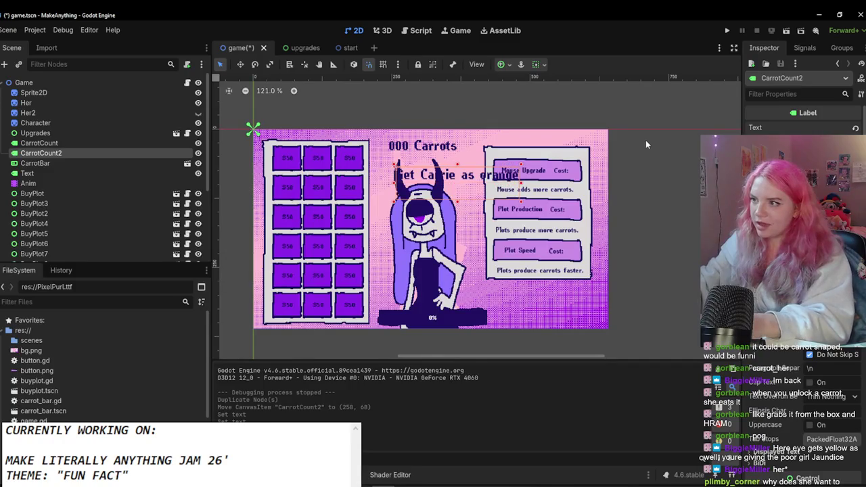
type(" as she can be!")
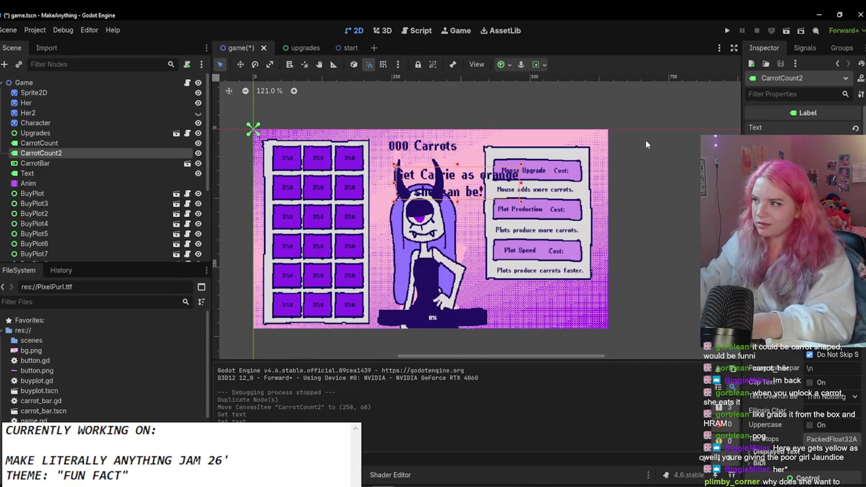
Step: Move the label toward the lower right and set its font size override to 24
left_click_drag(419, 193, 503, 272)
left_click_drag(516, 309, 503, 304)
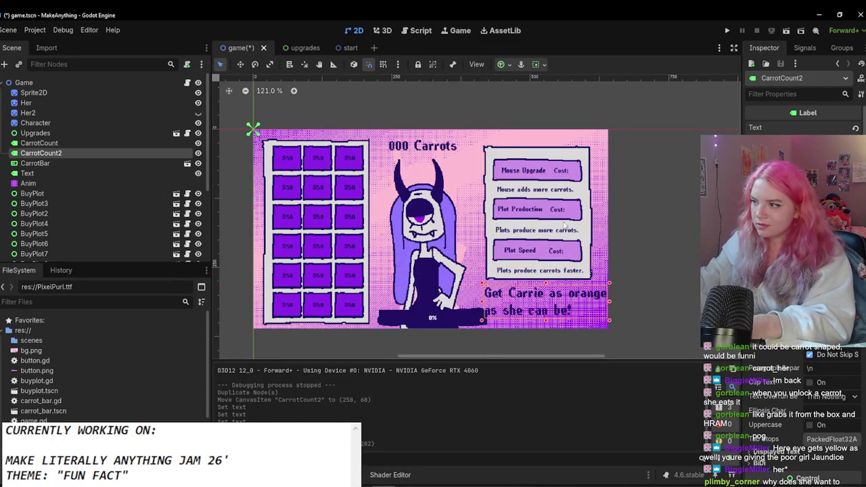
scroll(784, 350, "down", 10)
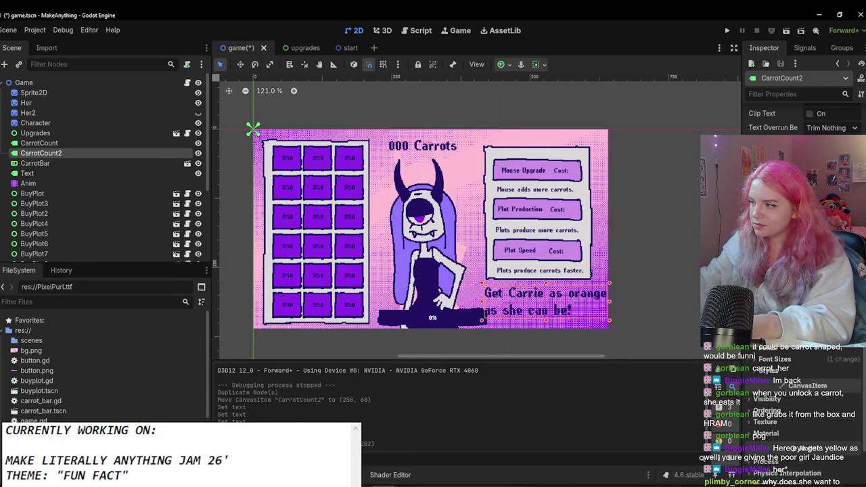
left_click(775, 359)
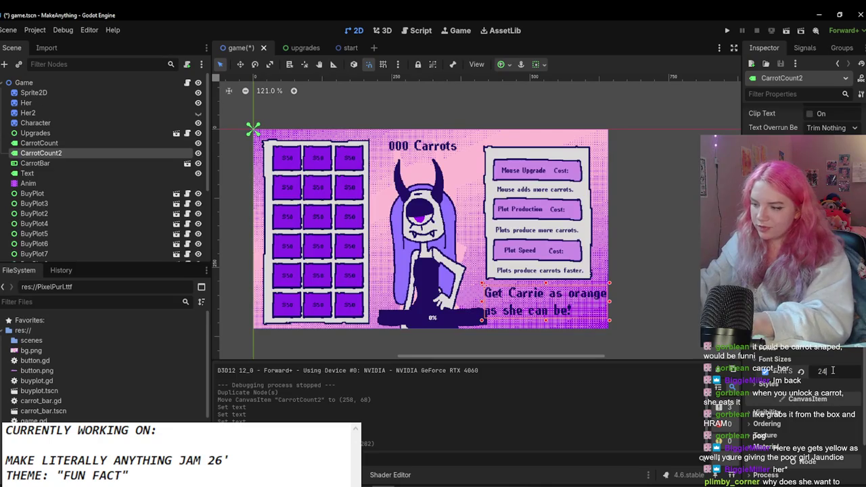
key("Return")
Step: Fine-tune the label's position in the lower right and save the game scene
left_click_drag(552, 294, 563, 297)
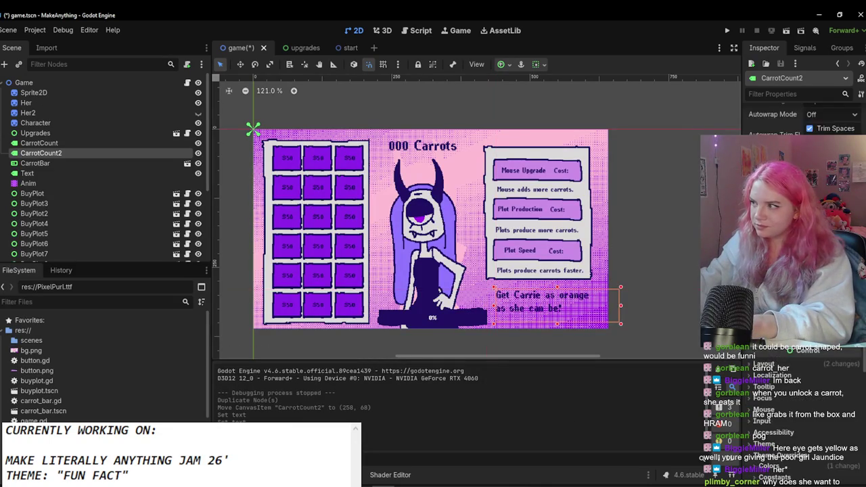
scroll(804, 203, "up", 10)
scroll(804, 203, "down", 2)
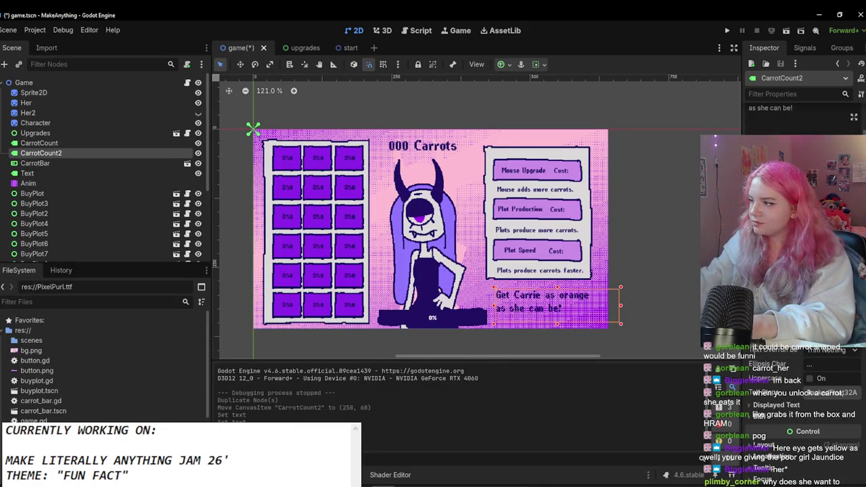
scroll(575, 293, "up", 1)
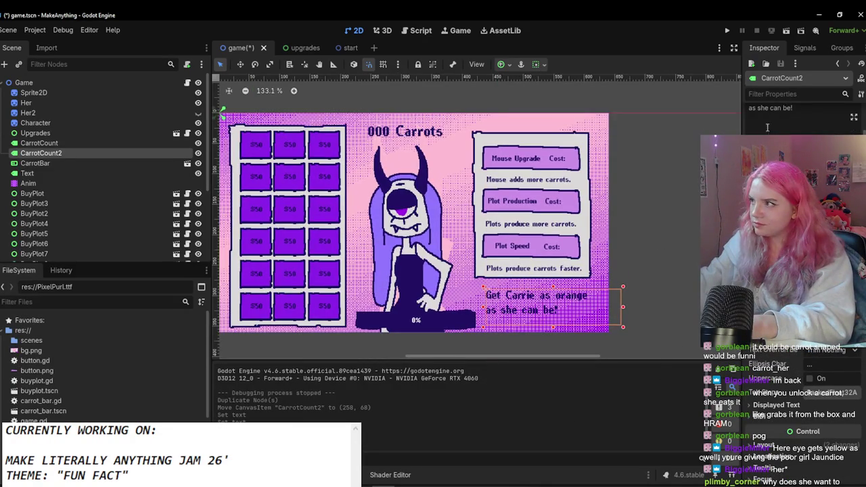
left_click_drag(619, 311, 576, 313)
left_click(613, 311)
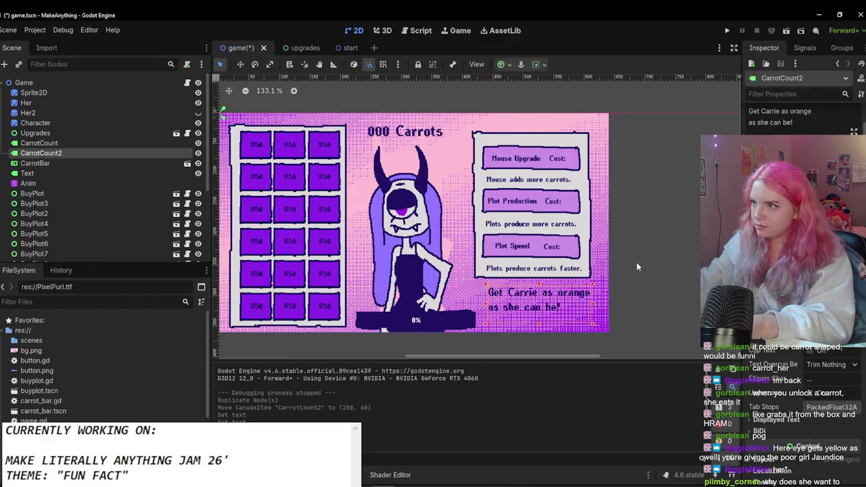
scroll(630, 269, "down", 2)
key("ctrl+s")
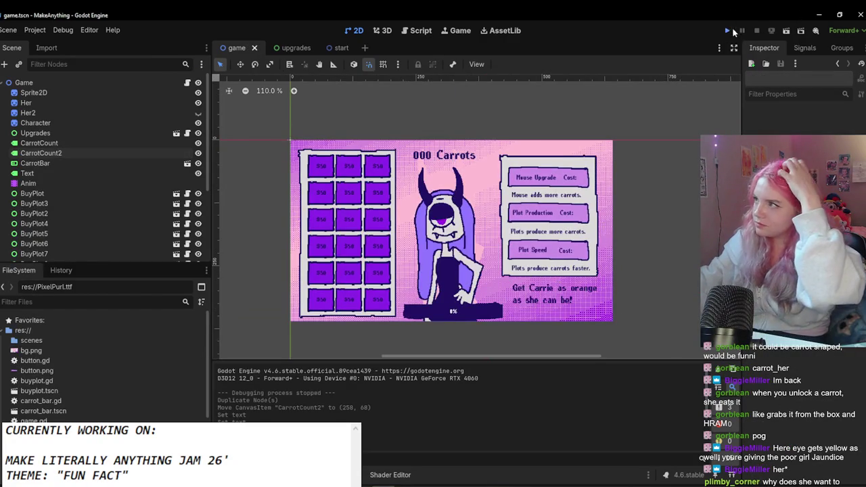
Step: Test-run the game, close it, and drag the 'Get Carrie' label up beside the carrot counter
left_click(728, 29)
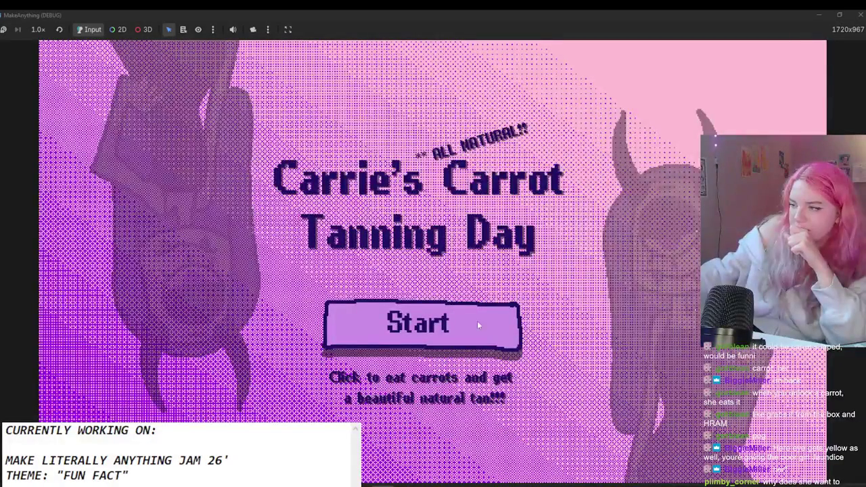
left_click(858, 14)
scroll(539, 298, "up", 2)
mouse_move(538, 298)
left_mouse_down()
mouse_move(427, 33)
mouse_move(444, 151)
left_mouse_up()
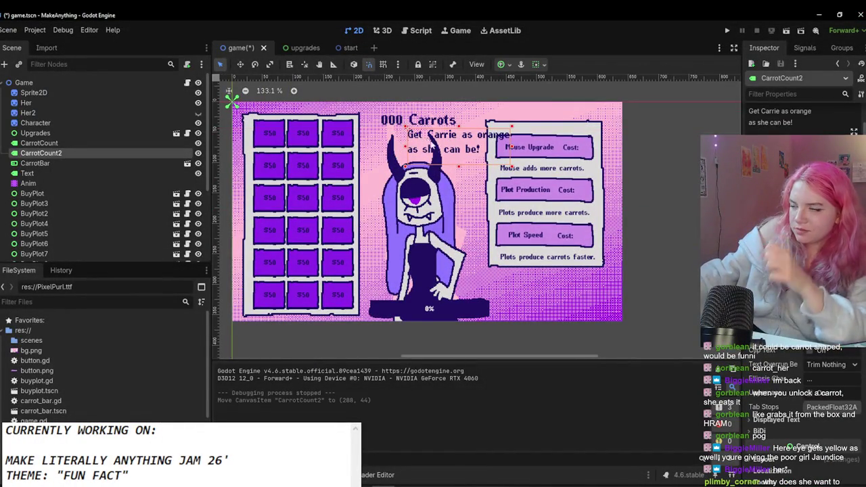
Step: Undo the label move, then copy the purple bar sprite from the start scene into the game's Upgrades
key("ctrl+z")
scroll(547, 196, "down", 4)
scroll(582, 244, "up", 3)
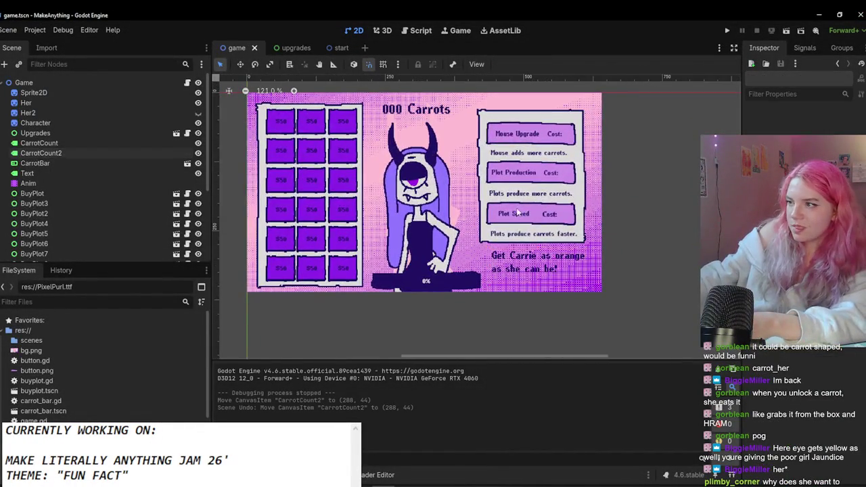
left_click(342, 47)
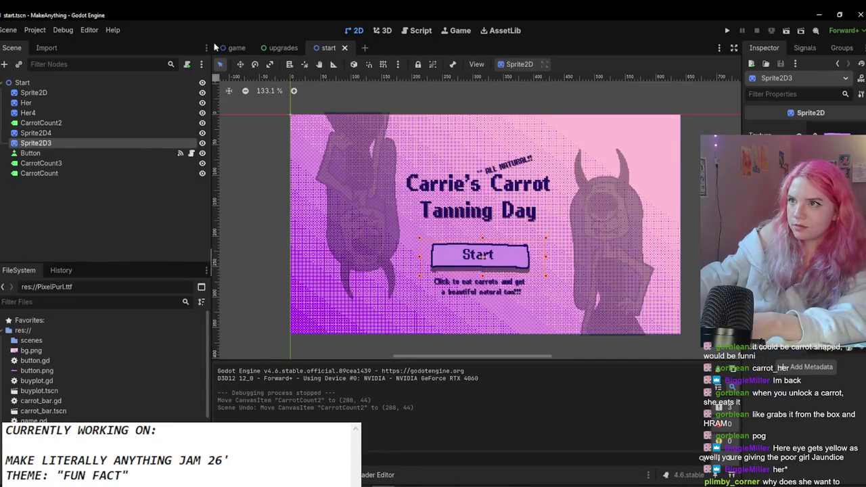
key("ctrl+c")
left_click(236, 47)
left_click(35, 133)
key("ctrl+v")
left_click_drag(630, 252, 494, 267)
Step: Move the 'Get Carrie' label up and left near the pasted bar
scroll(501, 277, "up", 2)
left_click(503, 280)
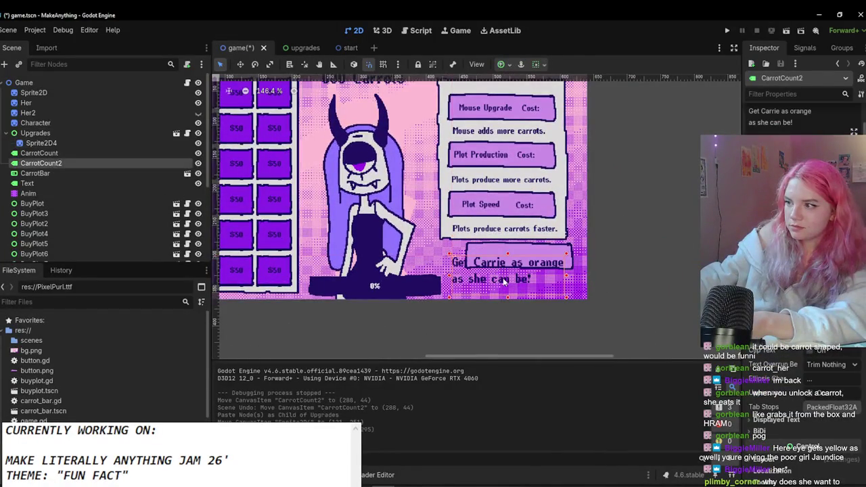
left_click(521, 251)
left_click(507, 269)
left_click_drag(507, 269, 504, 259)
scroll(505, 259, "up", 1)
scroll(793, 363, "down", 5)
Step: Shrink the label's text, shift it 15 px right, and narrow its box from the right edge
left_click(794, 363)
scroll(819, 394, "down", 2)
scroll(780, 469, "down", 3)
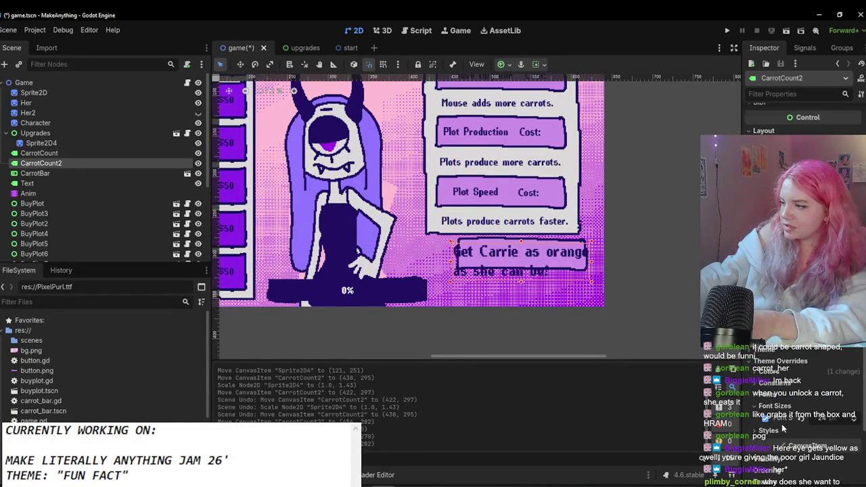
left_click(814, 413)
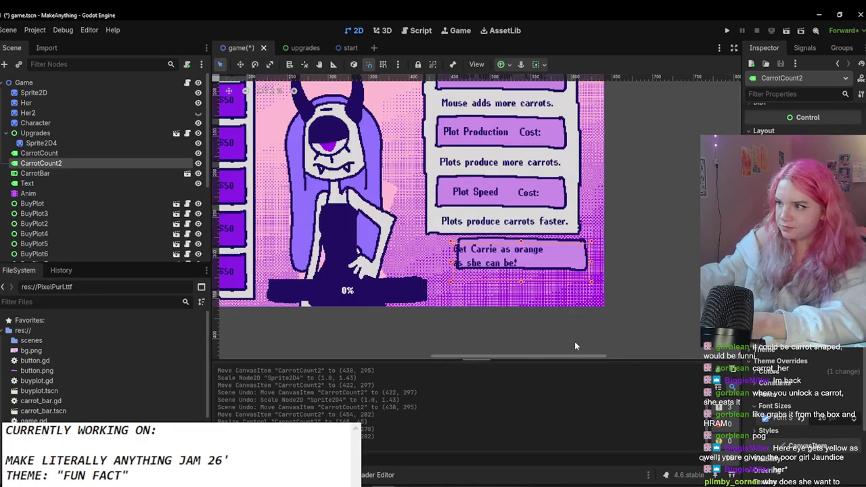
scroll(481, 230, "up", 1)
left_click_drag(481, 230, 491, 230)
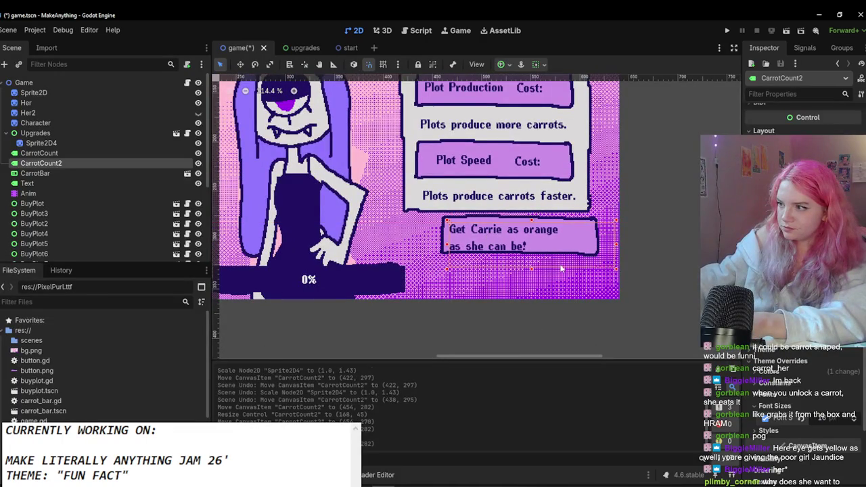
left_click_drag(671, 245, 570, 242)
left_click(571, 243)
left_click(569, 240)
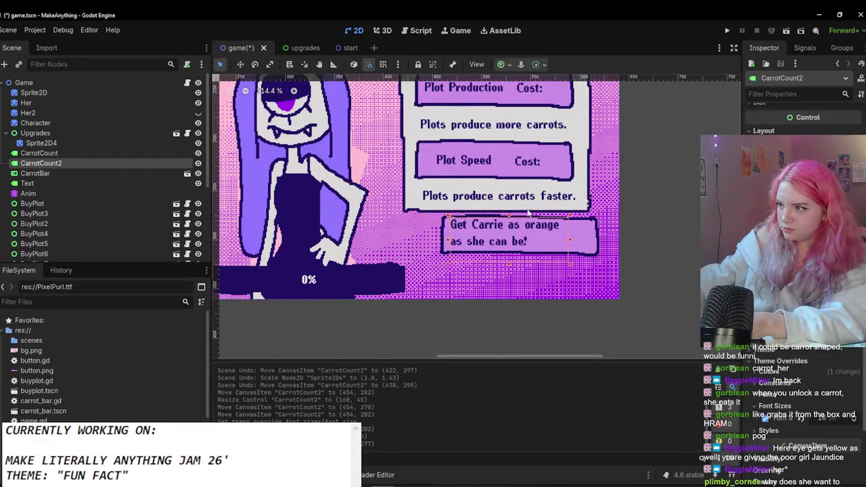
Step: Rework the label's line break and move it into the lower bar
key("BackSpace")
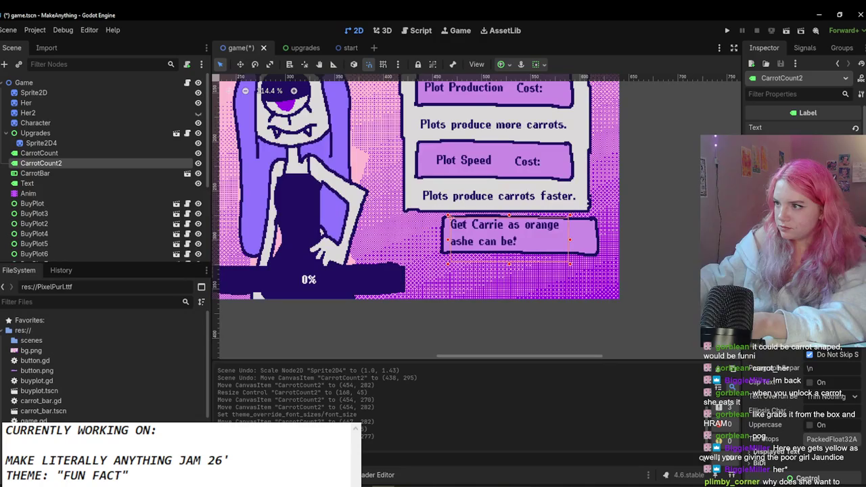
type("e as ")
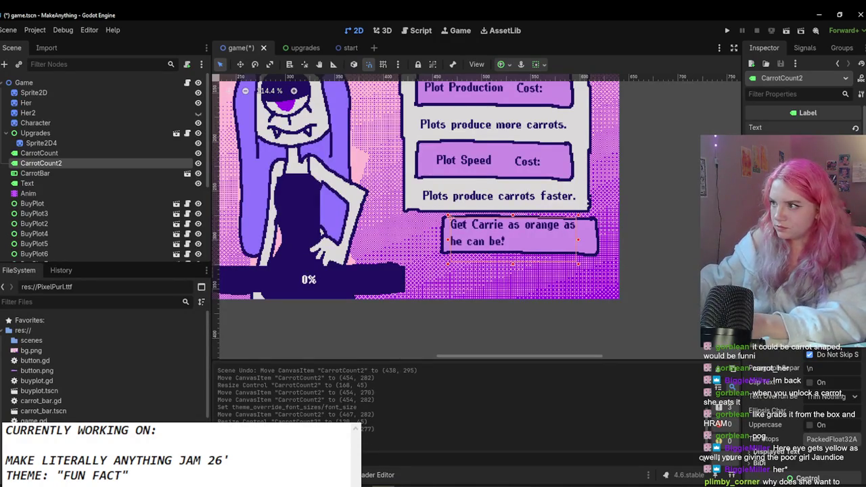
type("s")
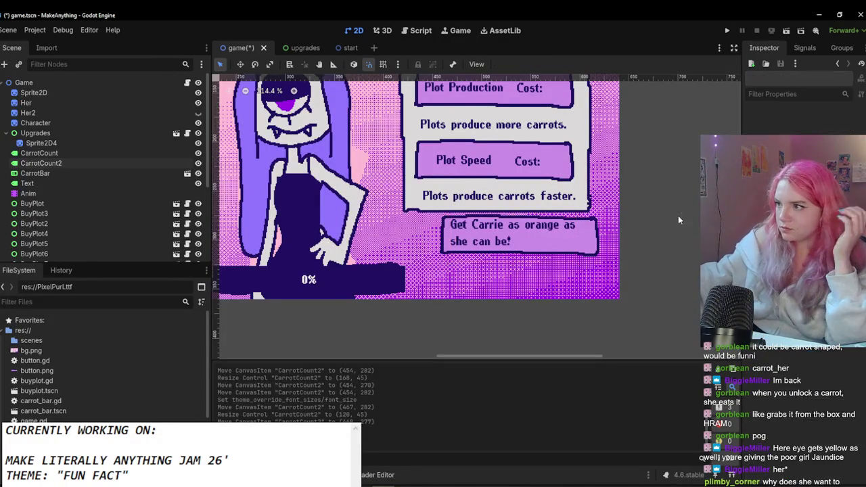
left_click_drag(446, 209, 528, 269)
left_click(526, 266)
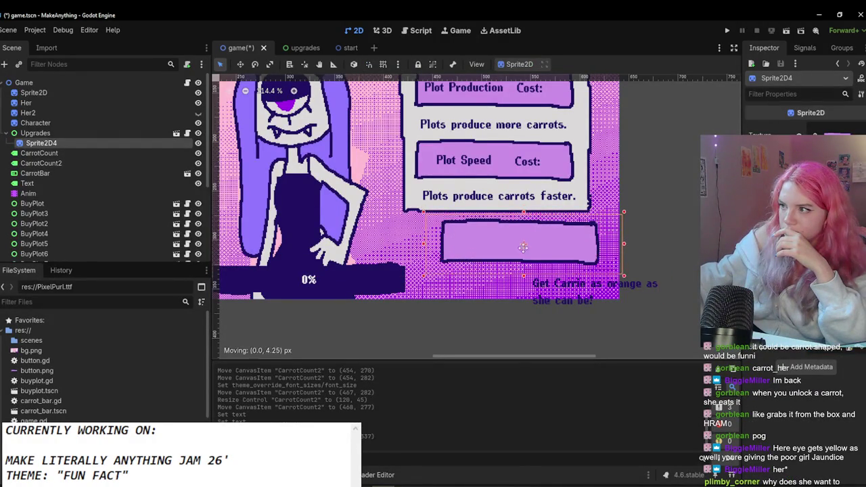
left_click(581, 295)
mouse_move(581, 295)
left_mouse_down()
mouse_move(499, 241)
mouse_move(536, 248)
left_mouse_up()
scroll(542, 241, "down", 4)
scroll(551, 240, "up", 4)
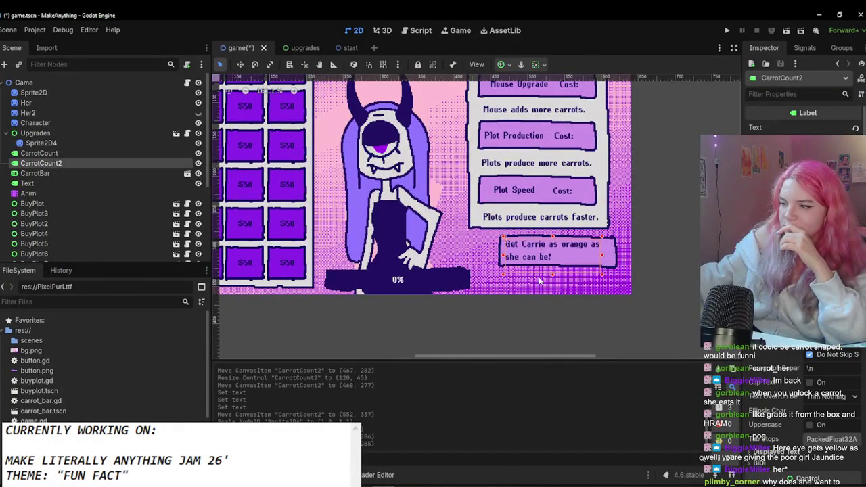
left_click(548, 308)
Step: Save the game scene and open the start scene
key("ctrl+s")
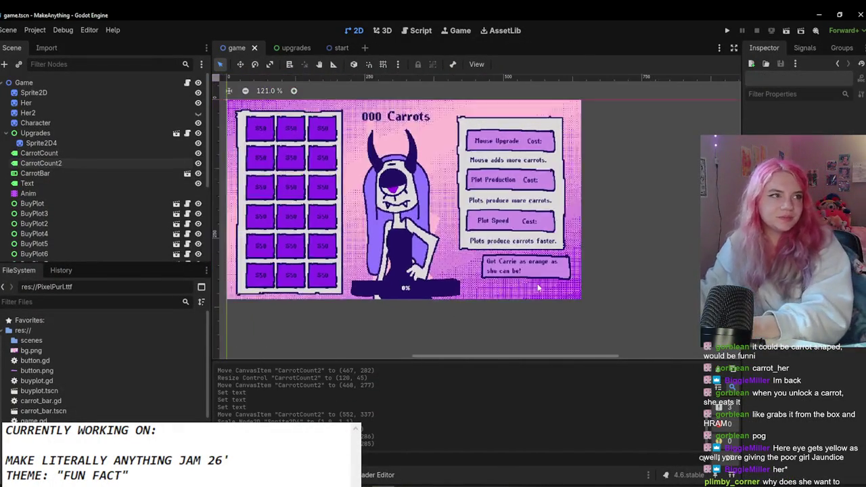
scroll(461, 218, "down", 1)
scroll(461, 218, "up", 1)
scroll(460, 218, "down", 3)
scroll(461, 219, "up", 3)
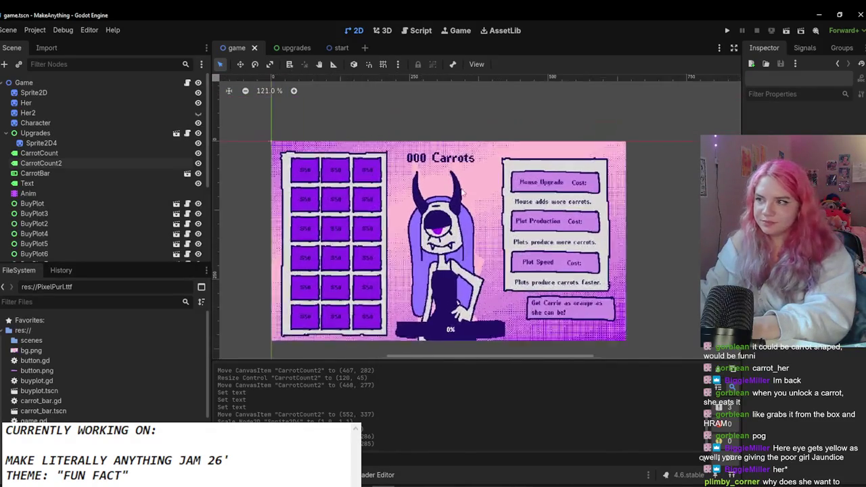
left_click(295, 48)
left_click(341, 47)
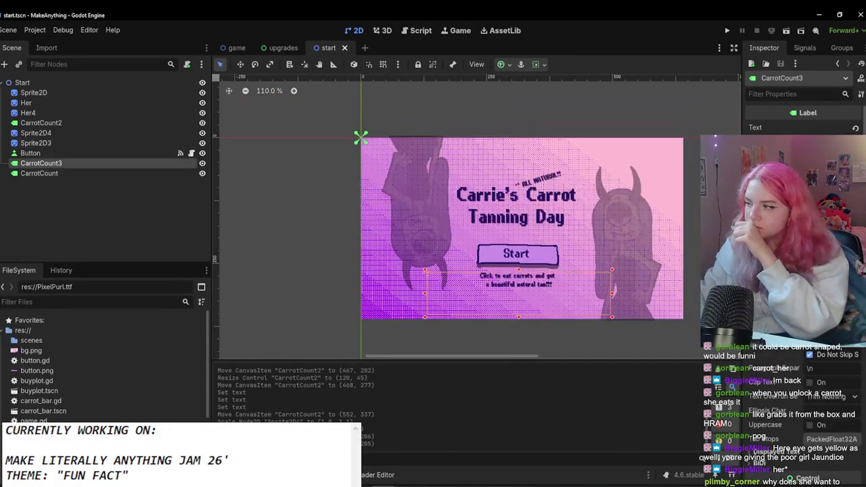
Step: Cut the click-to-eat-carrots hint label from the start scene and paste it into the game scene
scroll(804, 271, "down", 5)
scroll(557, 300, "up", 6)
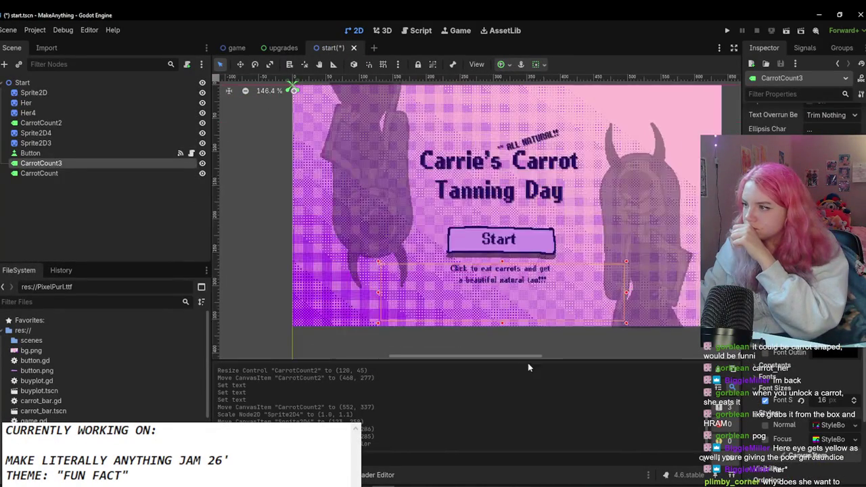
left_click(488, 263)
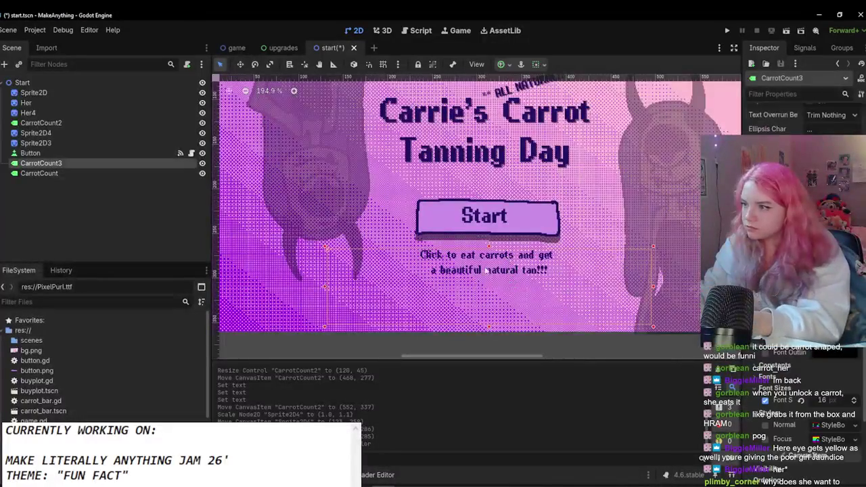
key("Delete")
left_click(236, 47)
scroll(487, 271, "down", 2)
scroll(515, 284, "up", 2)
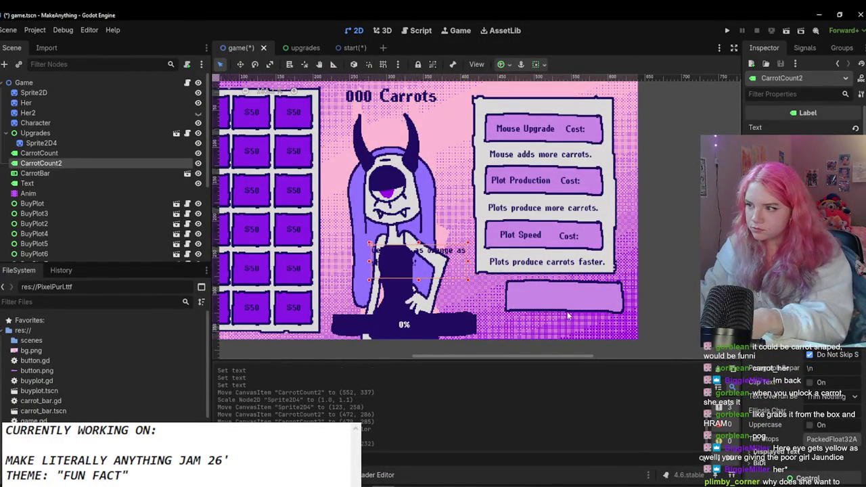
key("ctrl+d")
Step: Reparent the hint label CarrotCount3 and move it into the lower-right box
mouse_move(47, 174)
left_mouse_down()
mouse_move(91, 163)
mouse_move(74, 159)
left_mouse_up()
left_click(447, 194)
scroll(514, 271, "down", 4)
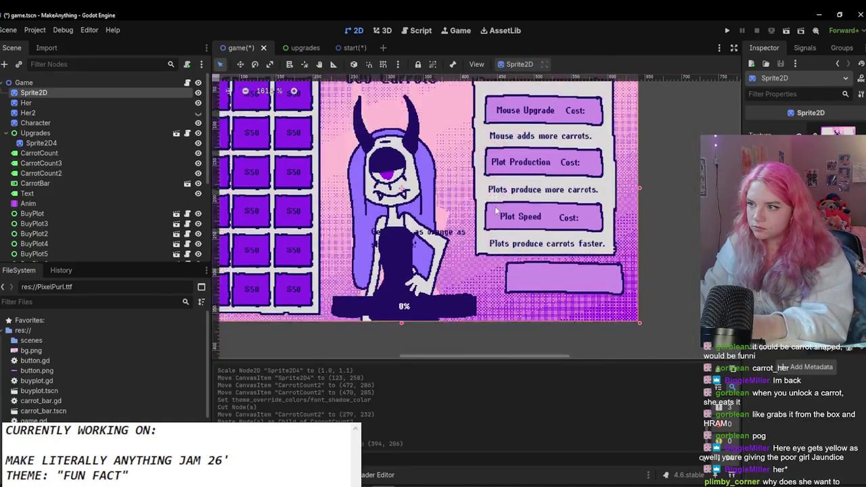
left_click(539, 302)
scroll(507, 210, "up", 2)
mouse_move(542, 243)
left_mouse_down()
mouse_move(532, 212)
mouse_move(527, 230)
mouse_move(534, 230)
left_mouse_up()
Step: Set the hint's font size override to 8 and nudge it to sit inside the box
scroll(804, 352, "down", 5)
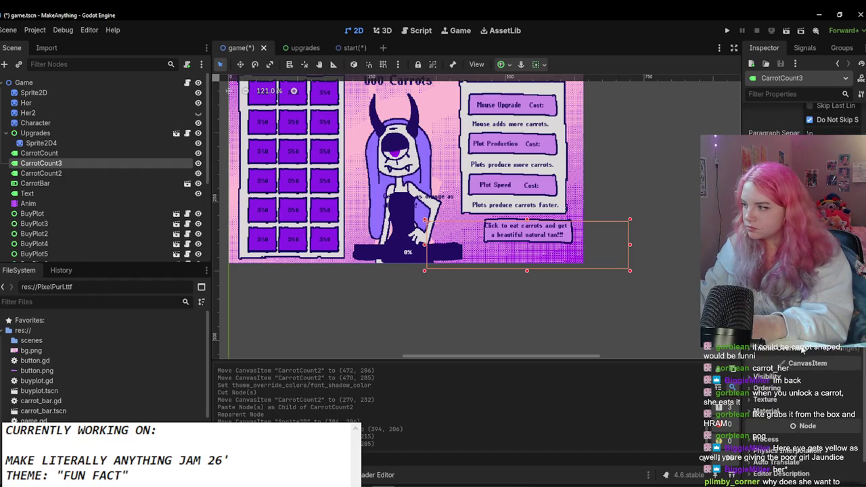
scroll(796, 355, "up", 3)
left_click(765, 405)
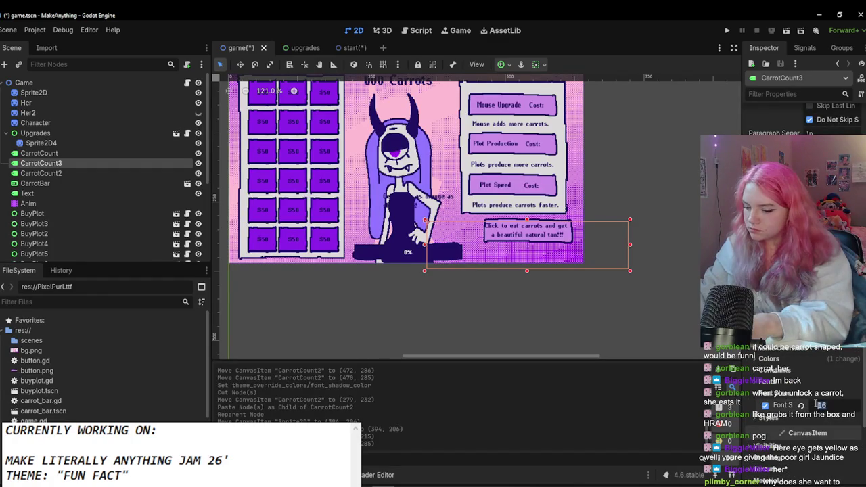
type("18")
key("Return")
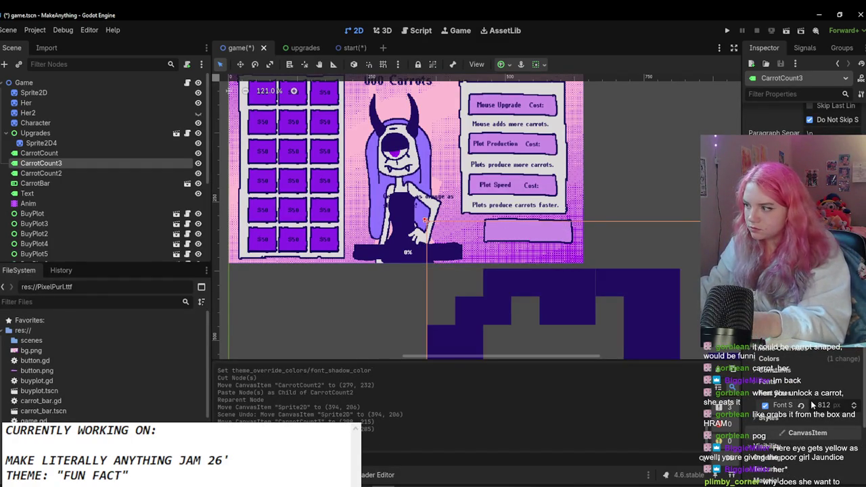
scroll(548, 244, "up", 4)
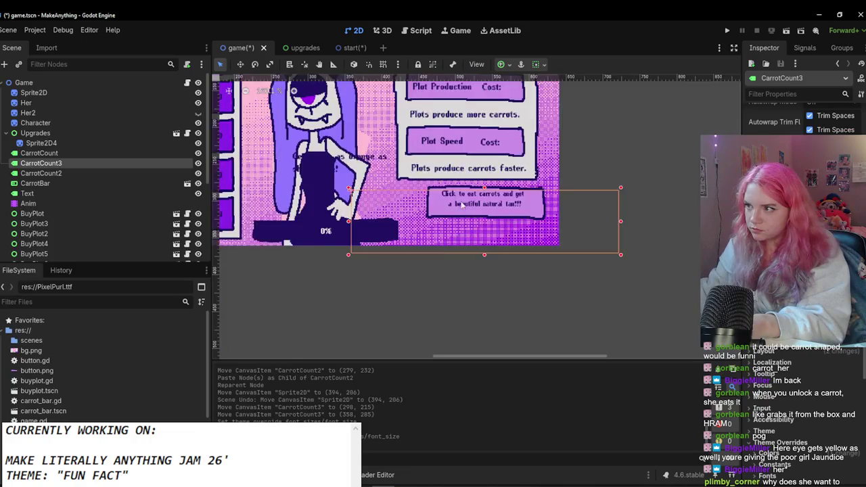
left_click_drag(474, 198, 476, 202)
left_click_drag(520, 248, 521, 252)
Step: Delete the old 'Get Carrie' slogan label CarrotCount2
scroll(400, 247, "down", 3)
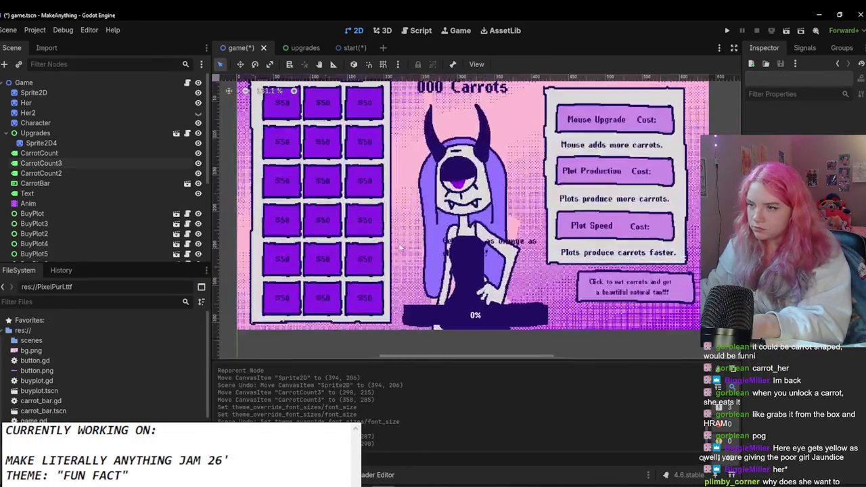
left_click(510, 249)
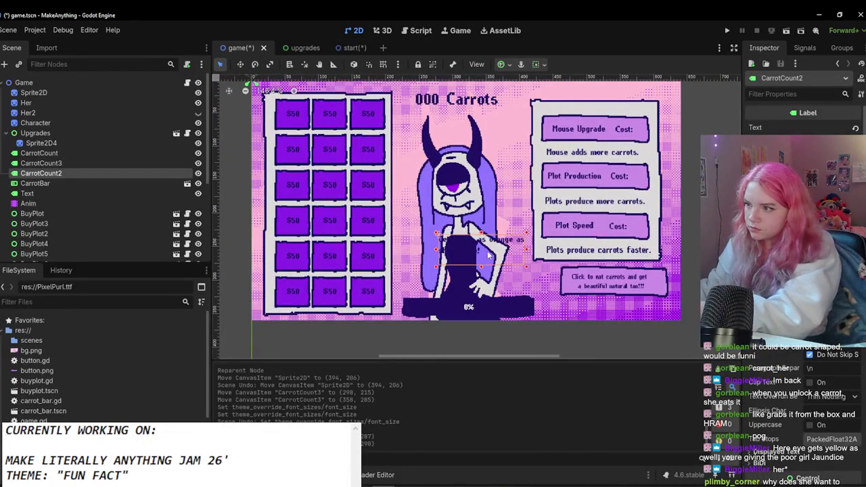
key("Delete")
left_click(410, 267)
Step: Save the game scene and run the game to test it
scroll(609, 284, "up", 1)
left_click(596, 291)
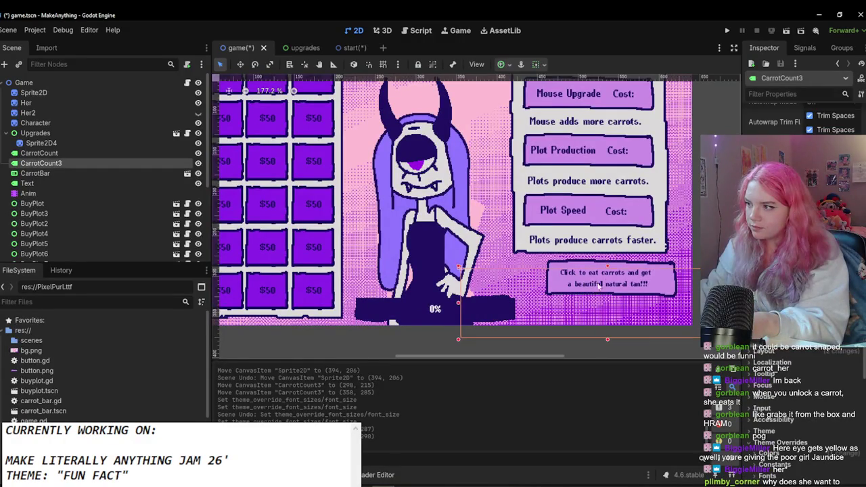
scroll(606, 342, "down", 1)
left_click(782, 364)
key("ctrl+s")
scroll(552, 280, "down", 1)
scroll(542, 271, "down", 2)
key("Escape")
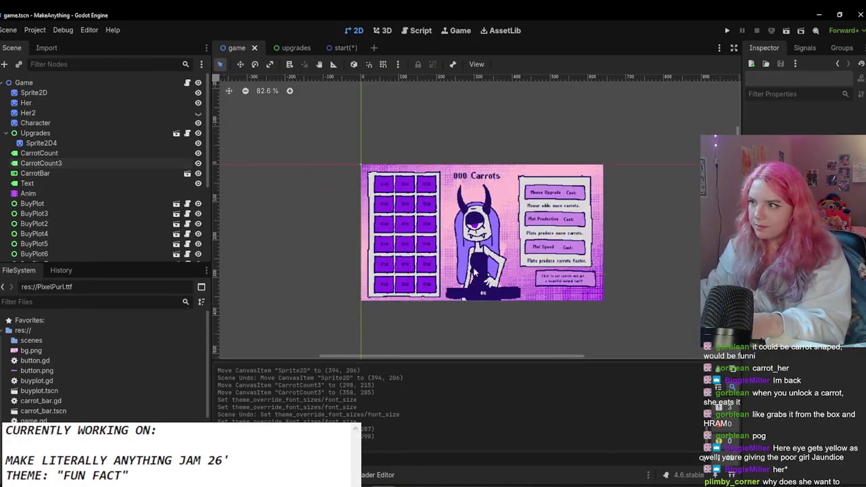
scroll(522, 252, "up", 1)
left_click(727, 31)
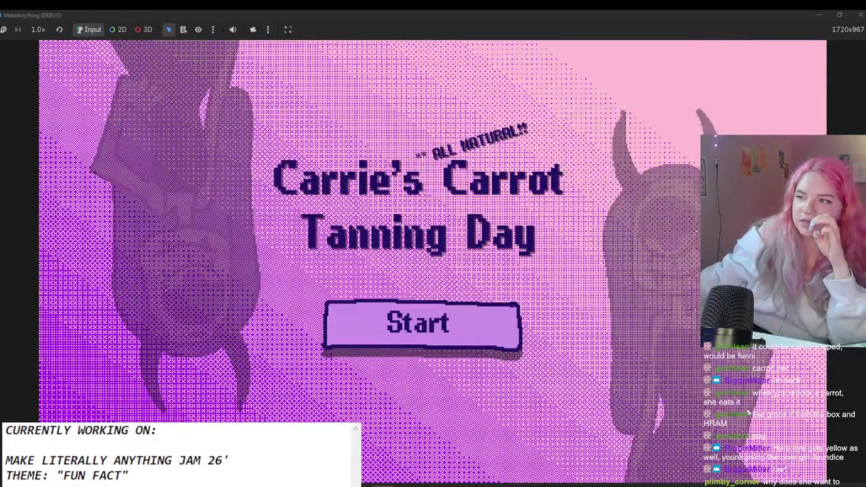
Step: Start the game from the title screen and feed the character eight carrots
left_click(413, 324)
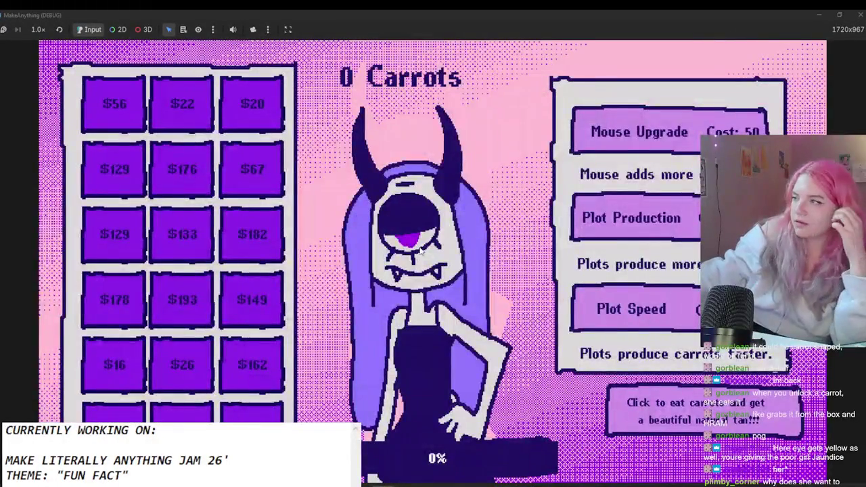
left_click(498, 190)
left_click(499, 190)
left_click(498, 190)
left_click(498, 190)
left_click(499, 190)
left_click(499, 190)
left_click(498, 190)
left_click(498, 190)
left_click(498, 190)
left_click(499, 190)
left_click(498, 190)
left_click(499, 190)
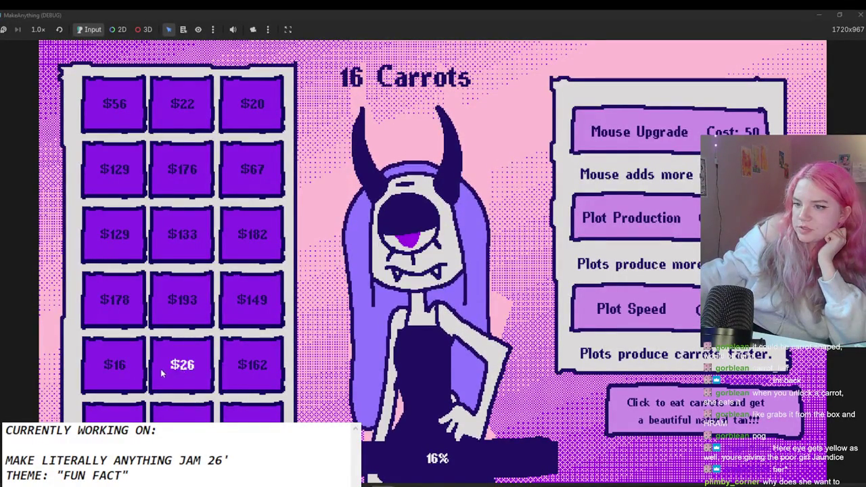
Step: Buy the $16 plot and keep clicking the character for more carrots
left_click(115, 366)
left_click(382, 288)
left_click(381, 288)
left_click(381, 288)
left_click(382, 289)
left_click(380, 288)
left_click(379, 288)
left_click(379, 289)
left_click(379, 289)
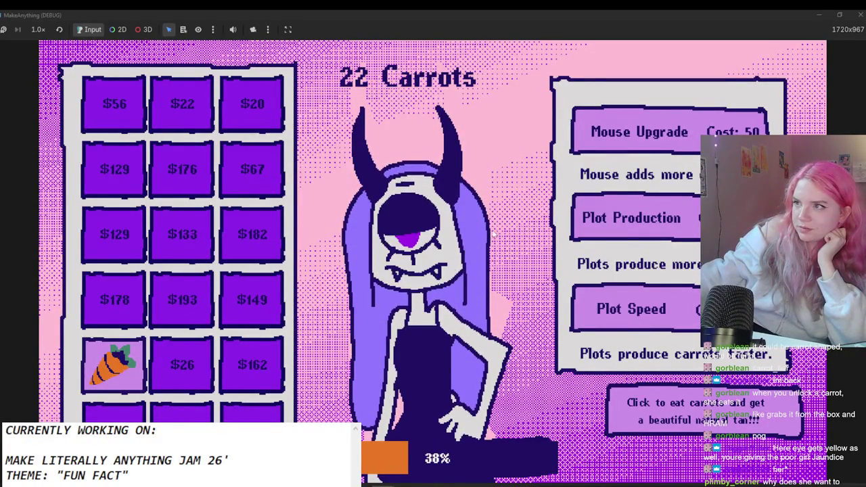
Step: Buy Plot Speed, the $20 plot and two Plot Production upgrades while filling the tan bar
left_click(630, 308)
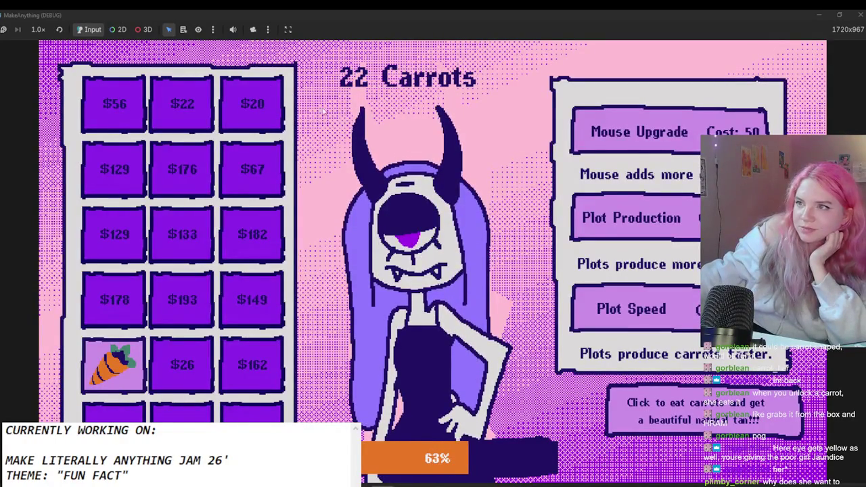
left_click(256, 101)
left_click(464, 183)
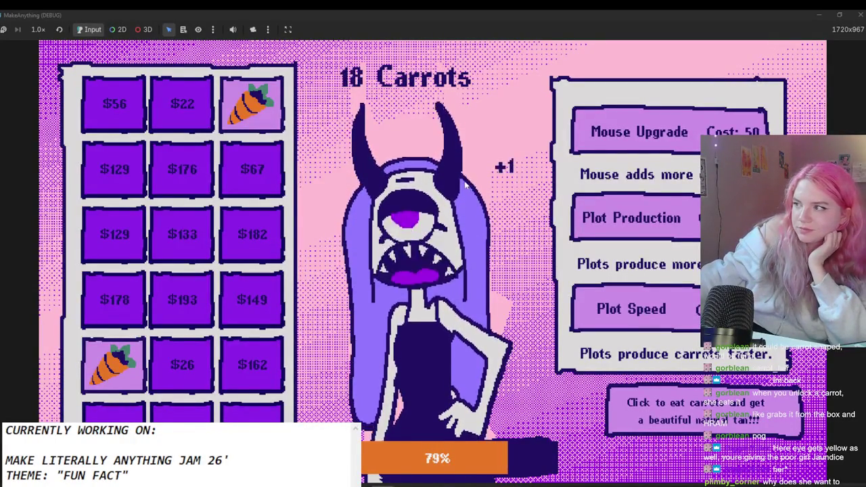
left_click(588, 214)
left_click(525, 237)
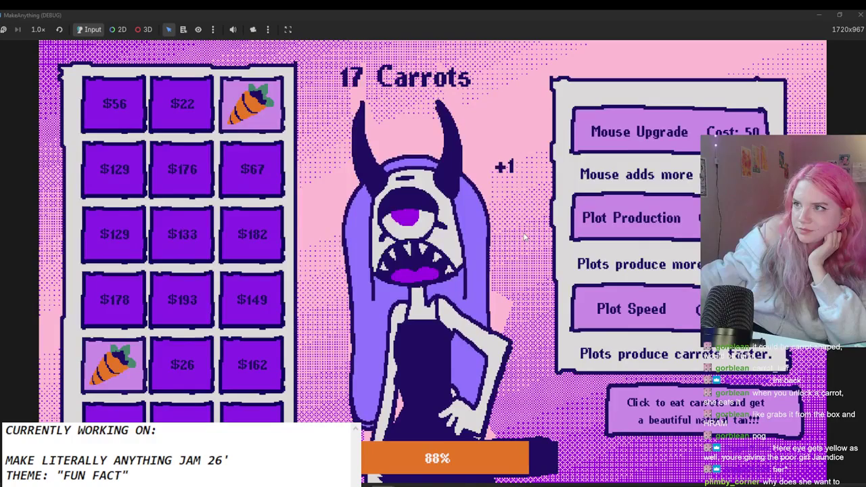
left_click(673, 223)
left_click(510, 229)
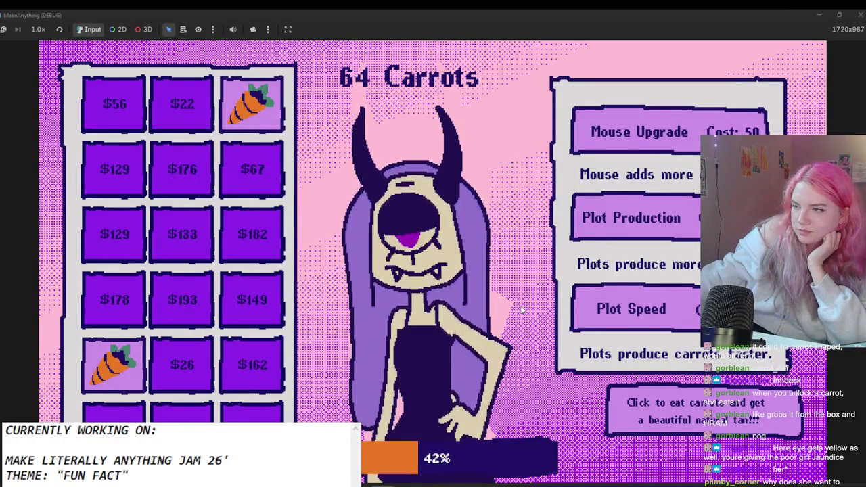
Step: Buy the Mouse Upgrade twice and earn carrots with the stronger clicks
left_click(666, 132)
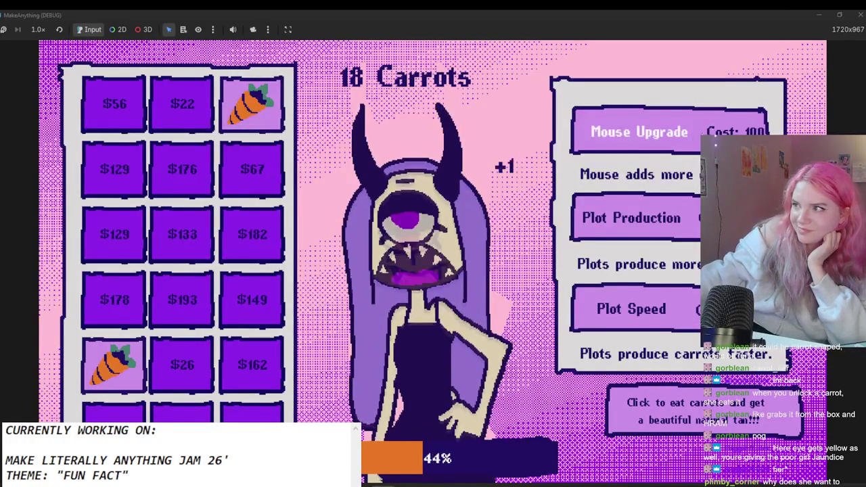
left_click(533, 172)
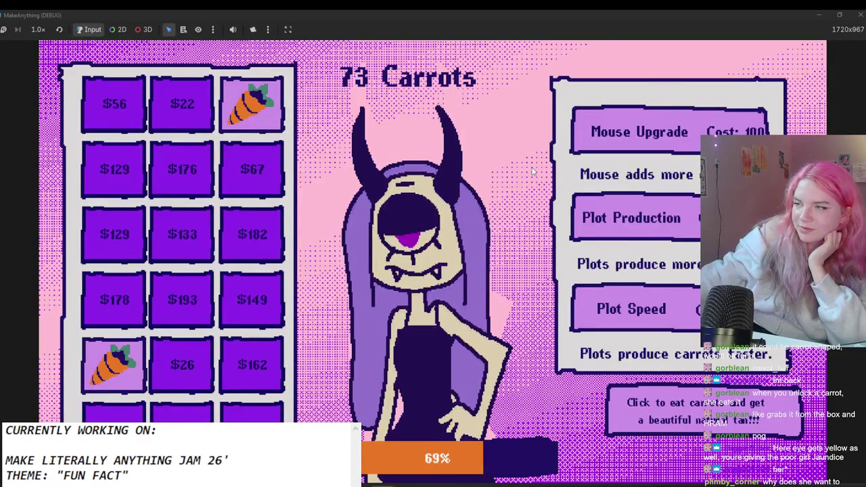
left_click(533, 171)
left_click(666, 132)
left_click(534, 170)
left_click(552, 163)
left_click(555, 161)
left_click(556, 160)
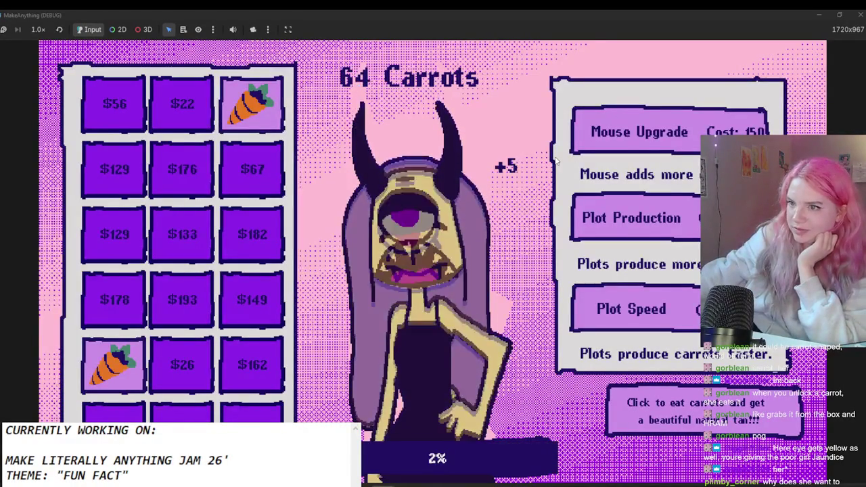
left_click(467, 184)
Step: Buy the $26, $22 and $56 plots, two Plot Production and a Plot Speed upgrade, then stop the game
left_click(193, 362)
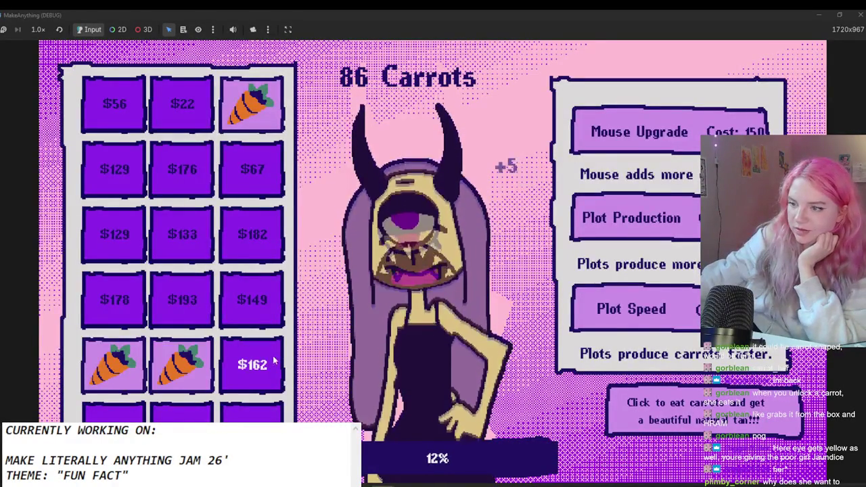
left_click(181, 105)
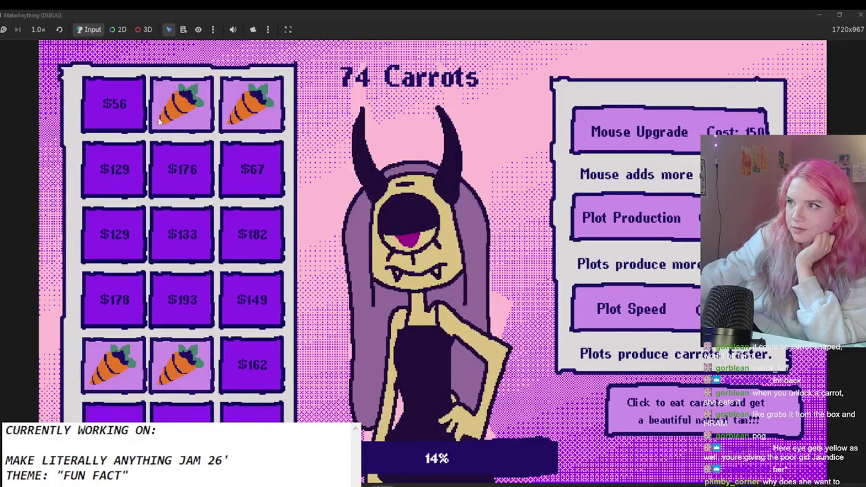
left_click(113, 105)
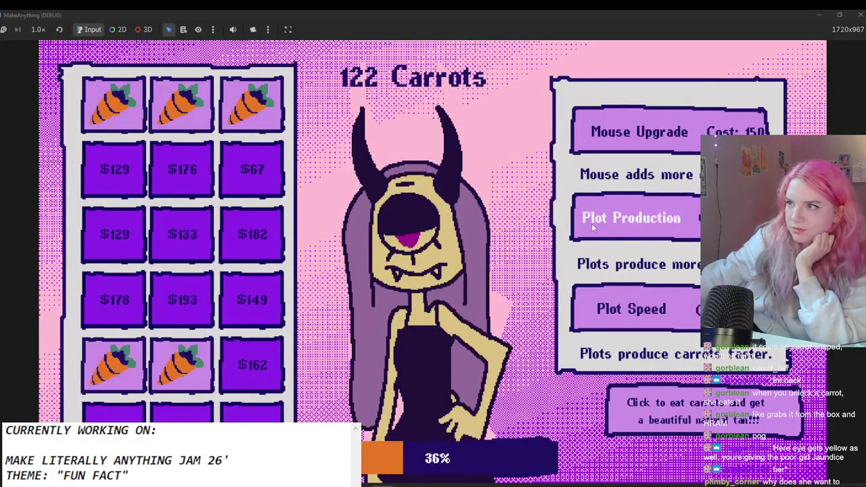
left_click(629, 218)
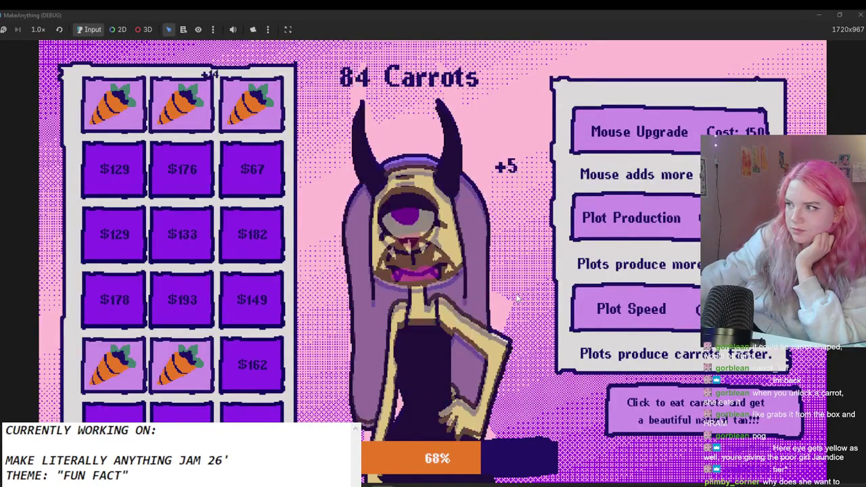
left_click(628, 233)
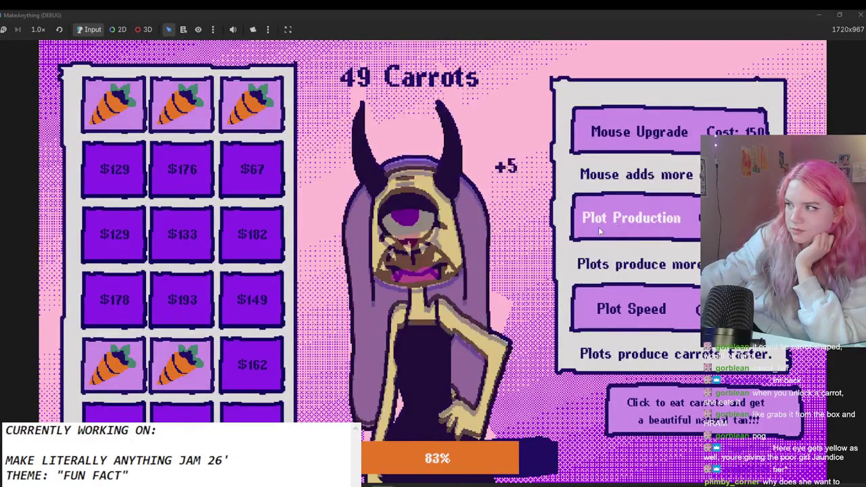
left_click(606, 308)
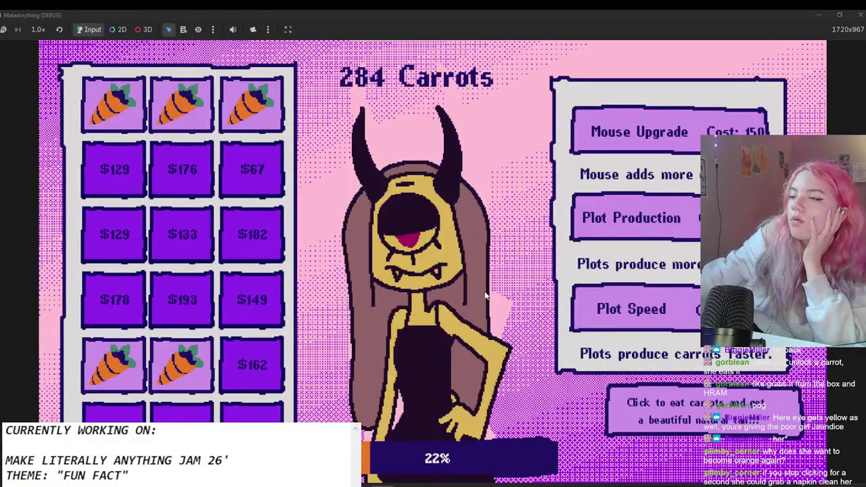
left_click(856, 15)
left_click(51, 125)
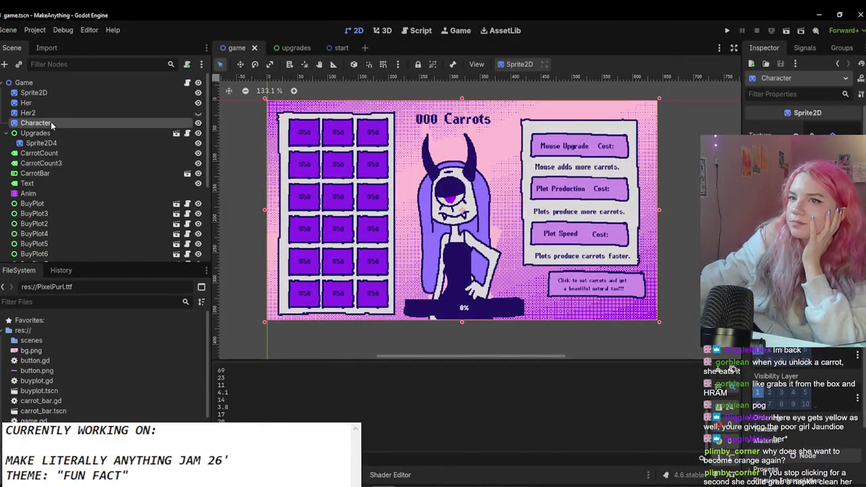
left_click(37, 114)
left_click(38, 123)
left_click(47, 113)
left_click(66, 122)
scroll(483, 261, "up", 2)
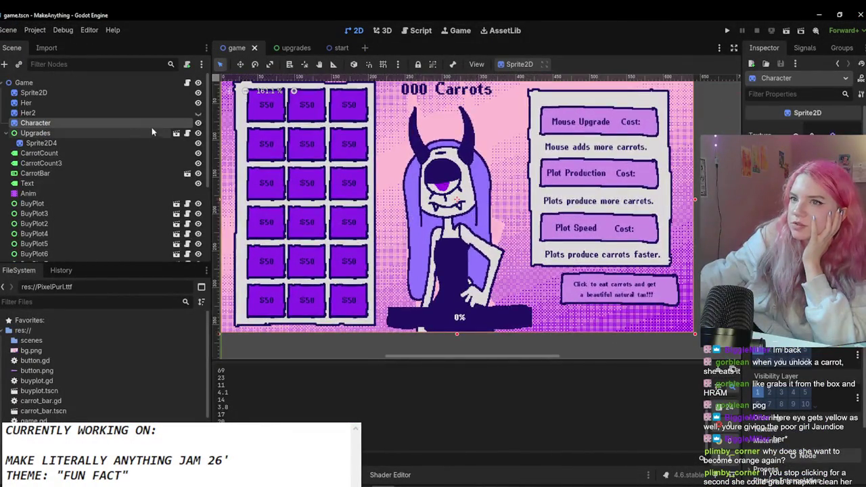
left_click(153, 111)
left_click(143, 122)
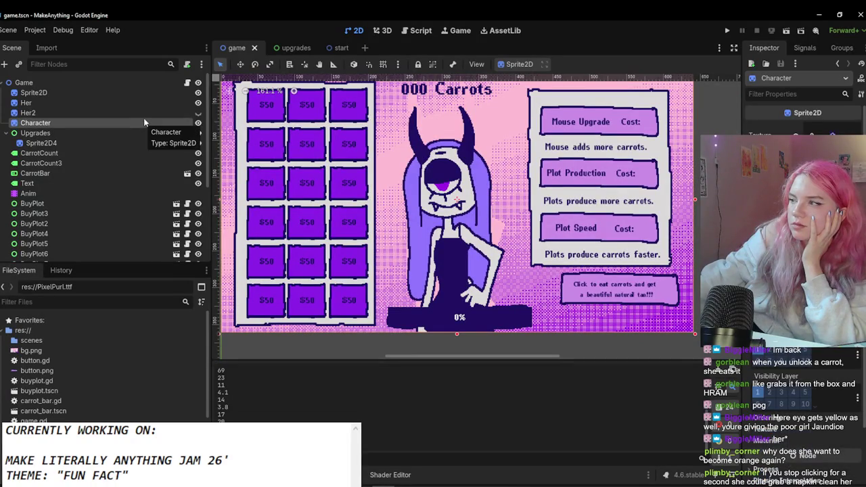
left_click(144, 113)
left_click(146, 123)
left_click(147, 113)
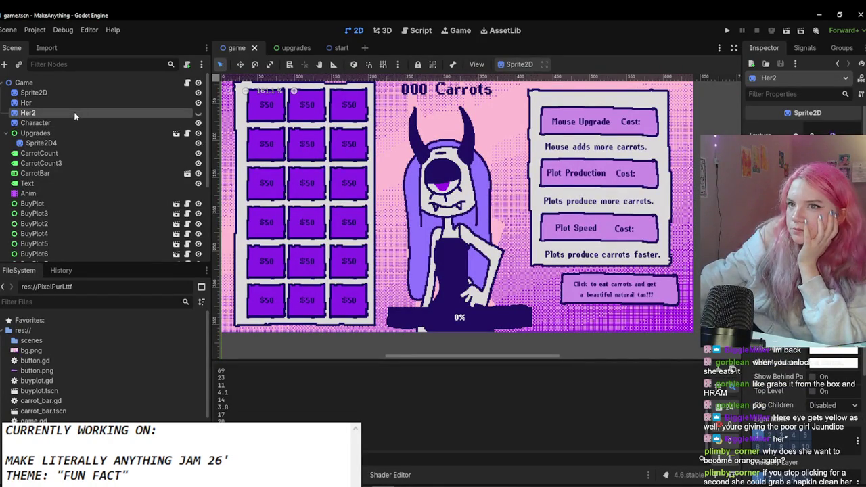
left_click(107, 126)
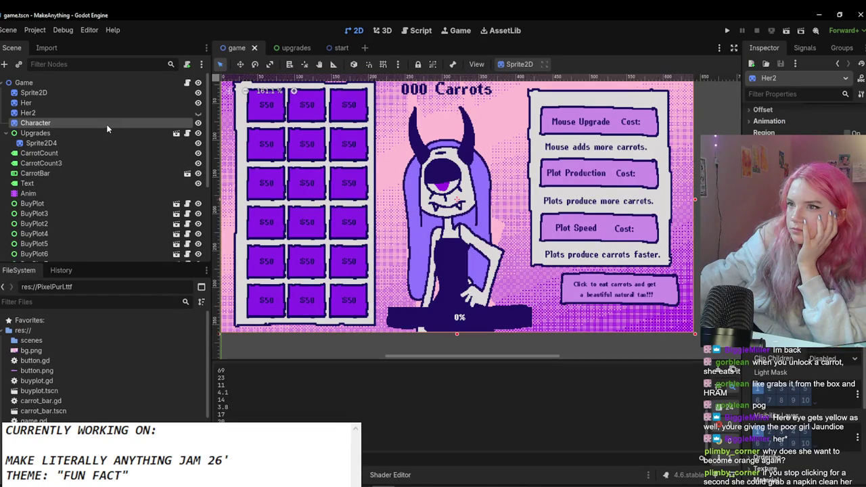
scroll(673, 250, "down", 5)
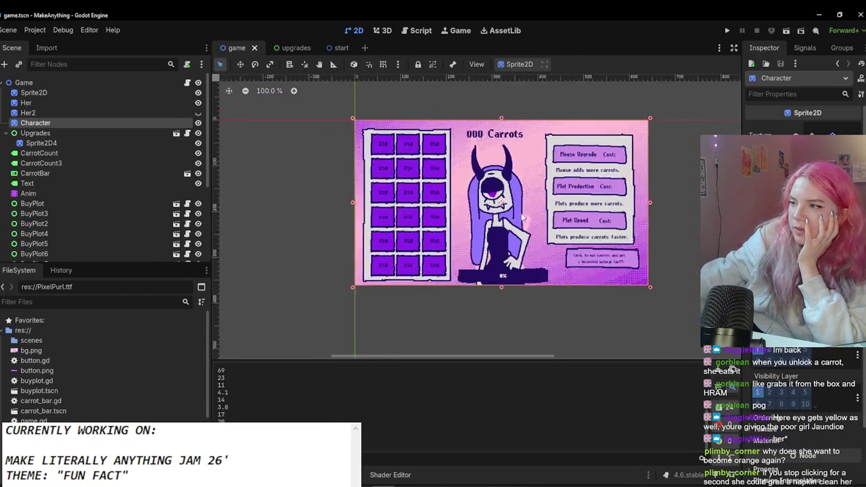
key("Escape")
scroll(520, 232, "up", 1)
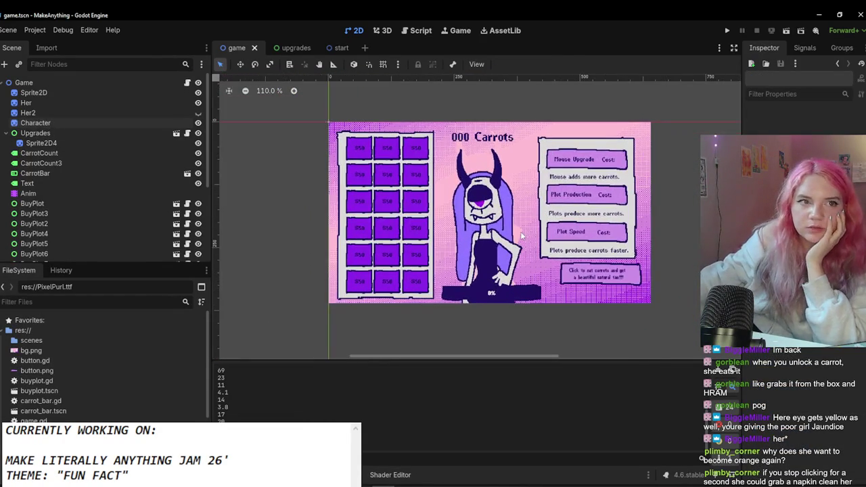
scroll(521, 231, "down", 3)
scroll(518, 247, "up", 8)
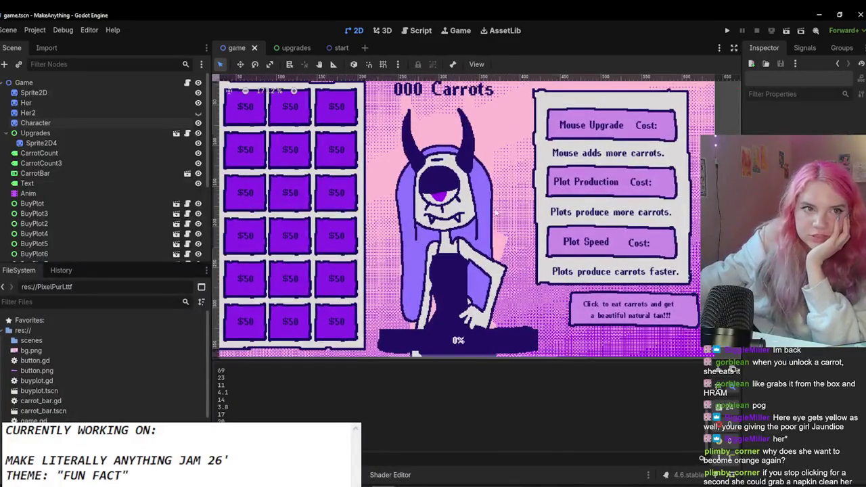
left_click(38, 93)
left_click(65, 110)
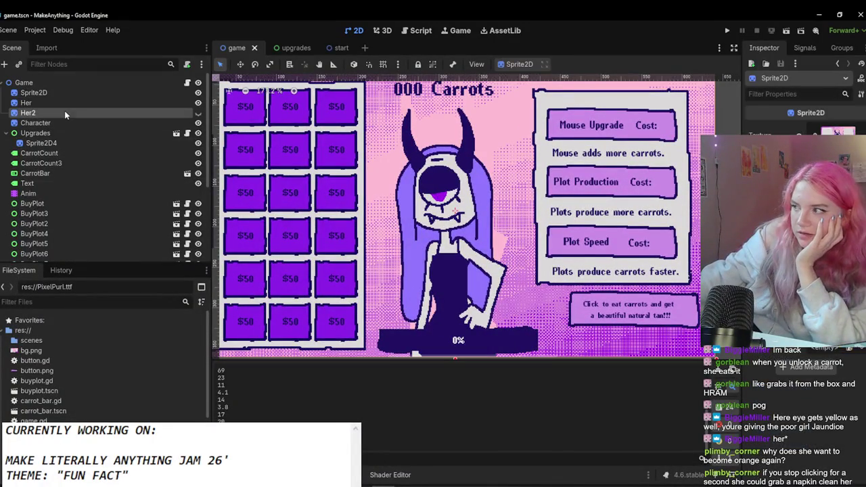
left_click(35, 122)
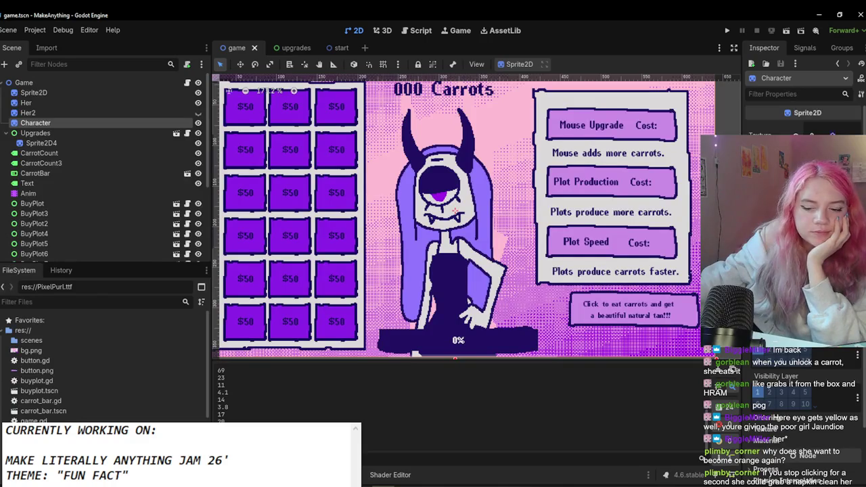
left_click(28, 112)
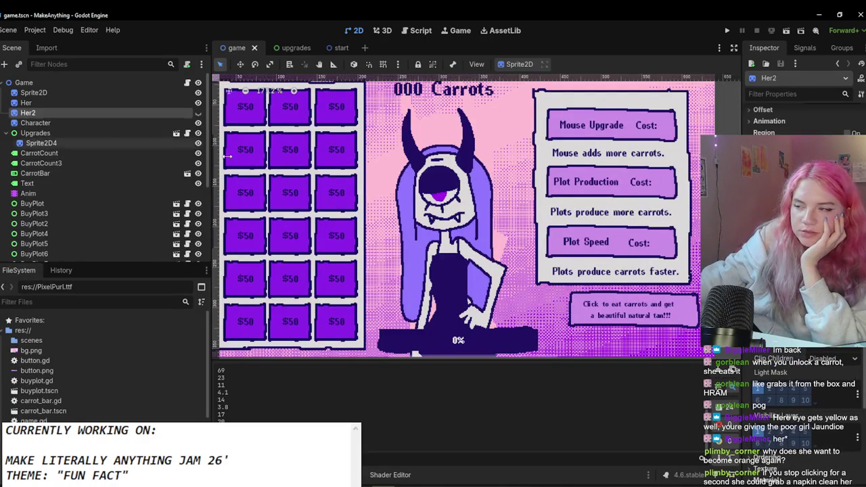
scroll(455, 357, "down", 1)
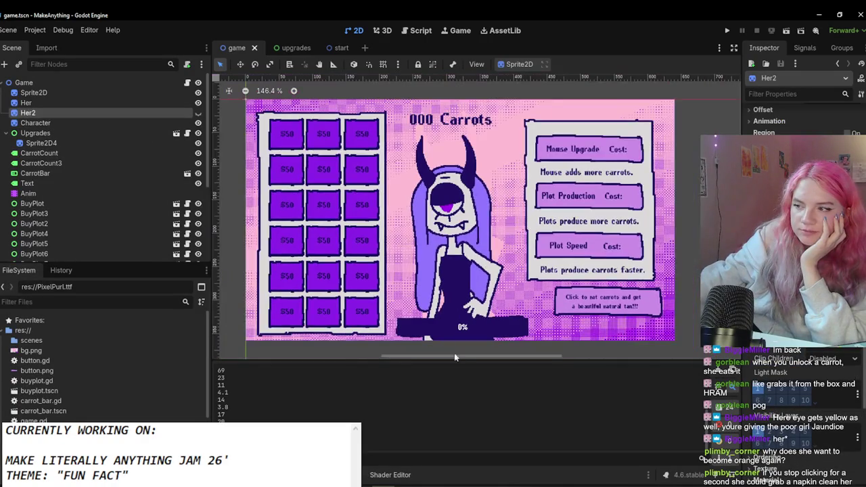
left_click(729, 32)
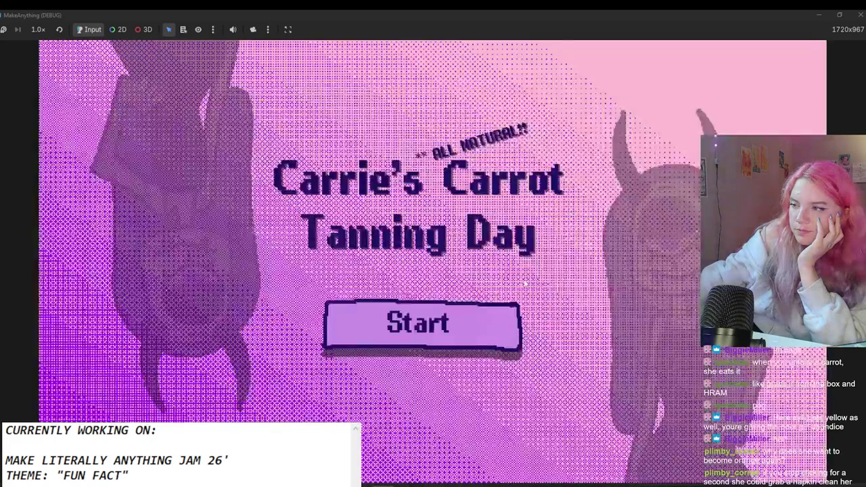
left_click(427, 318)
left_click(505, 167)
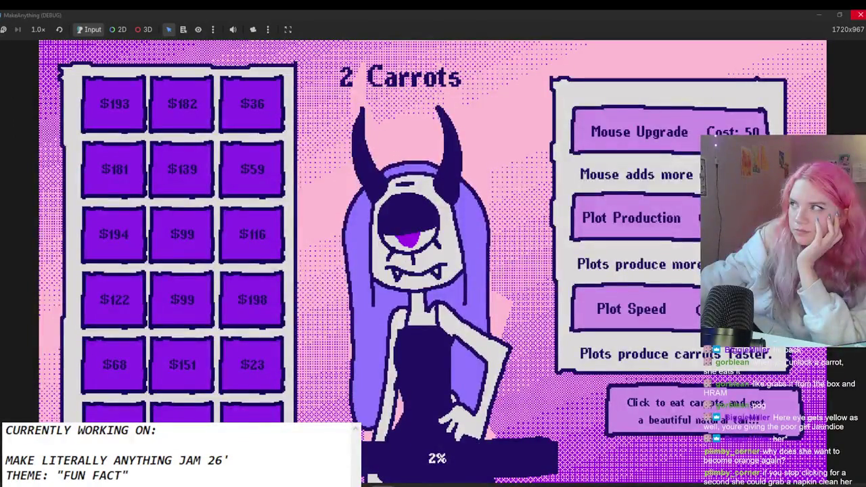
key("F8")
scroll(556, 251, "down", 2)
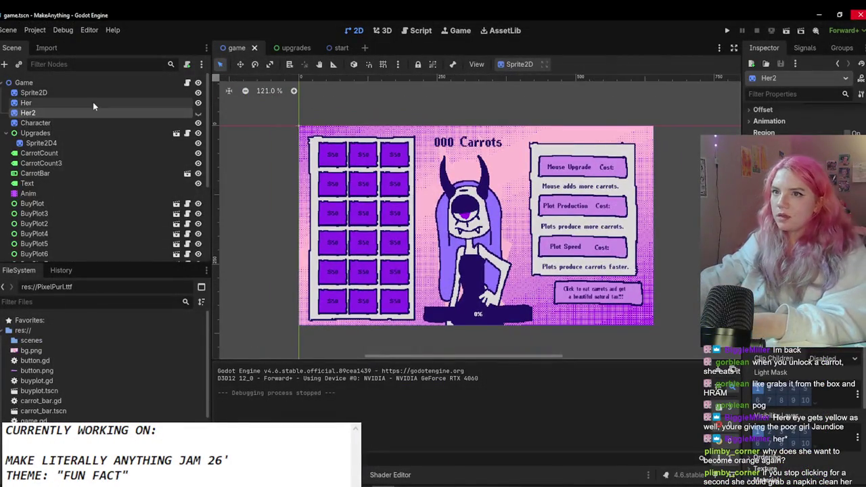
Step: In game.gd's upgrade_giant, add 'if character.modulate.a >= 1.0:' calling SceneManager.switch_scene()
left_click(187, 83)
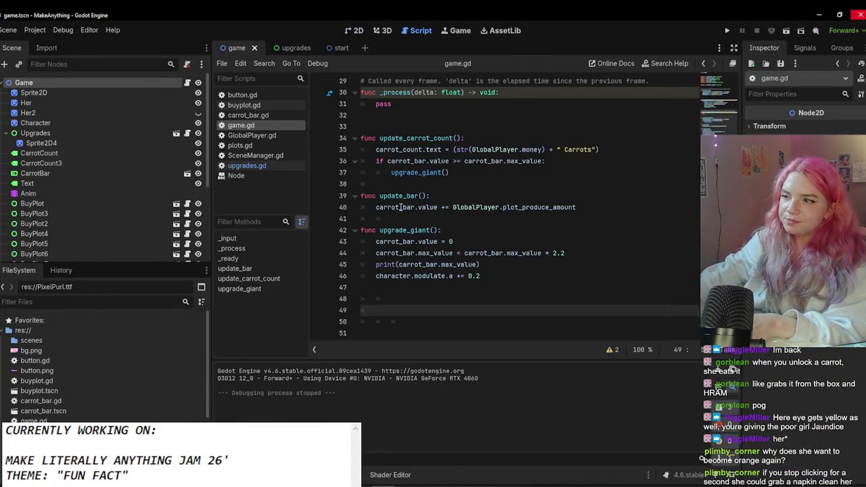
left_click(508, 276)
key("Down")
key("Down")
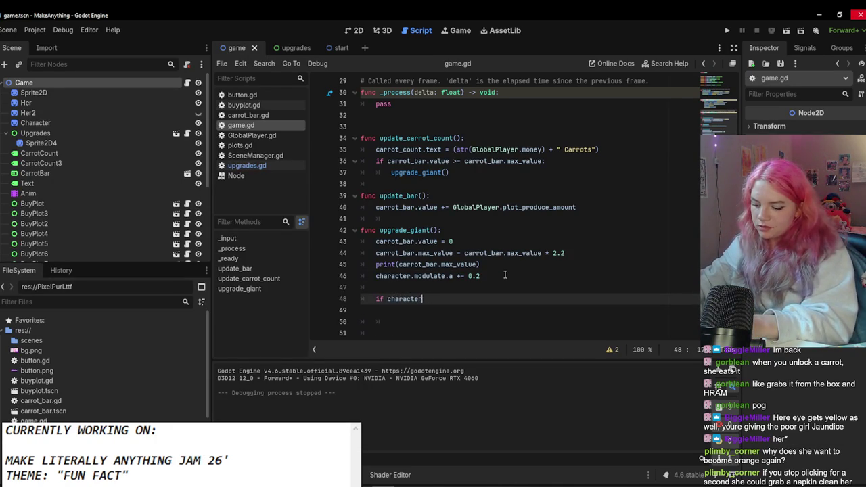
key("ctrl+space")
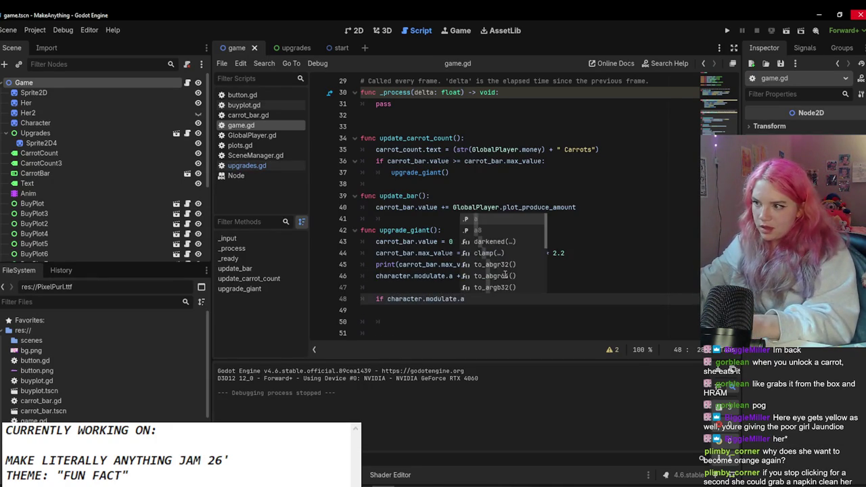
type(" =>")
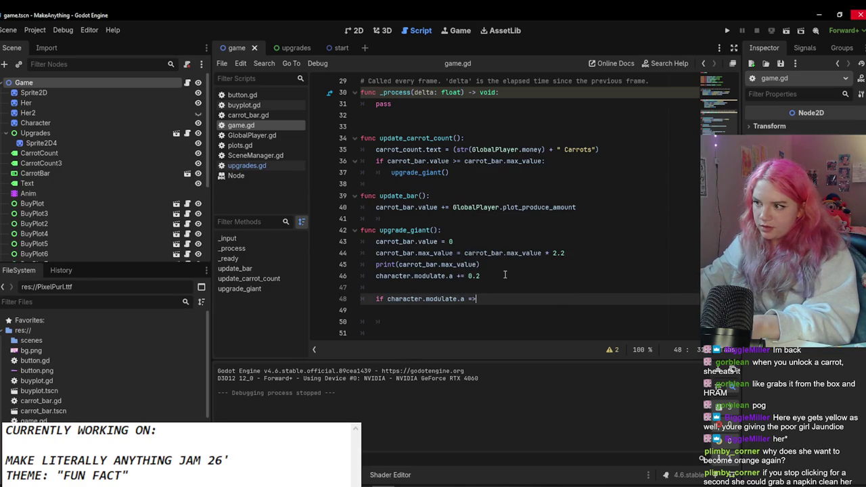
type("1:")
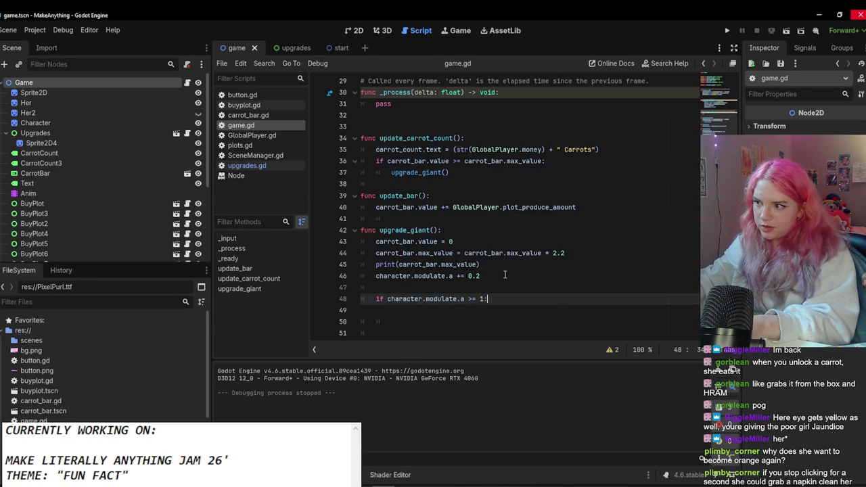
type(":")
key("Return")
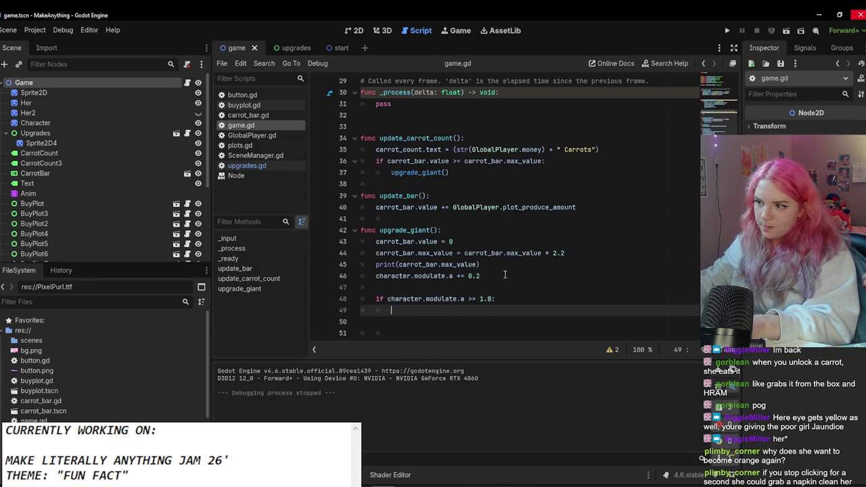
type("sceneM")
key("Return")
type(".switch")
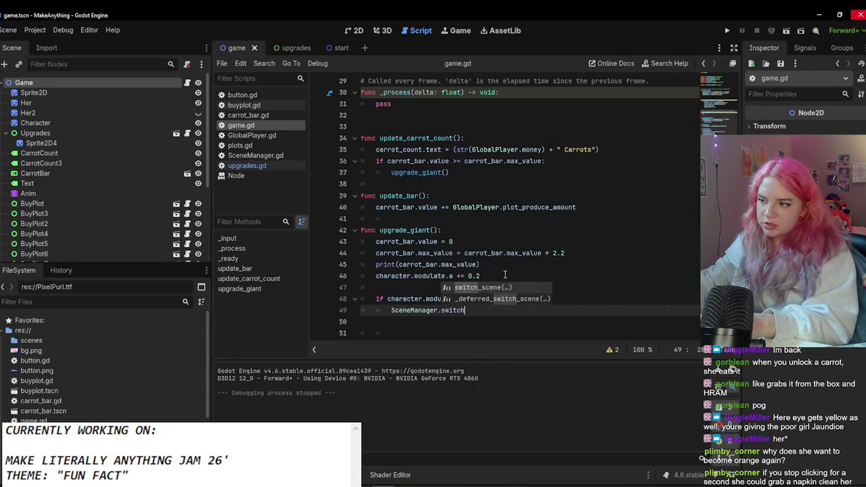
key("Return")
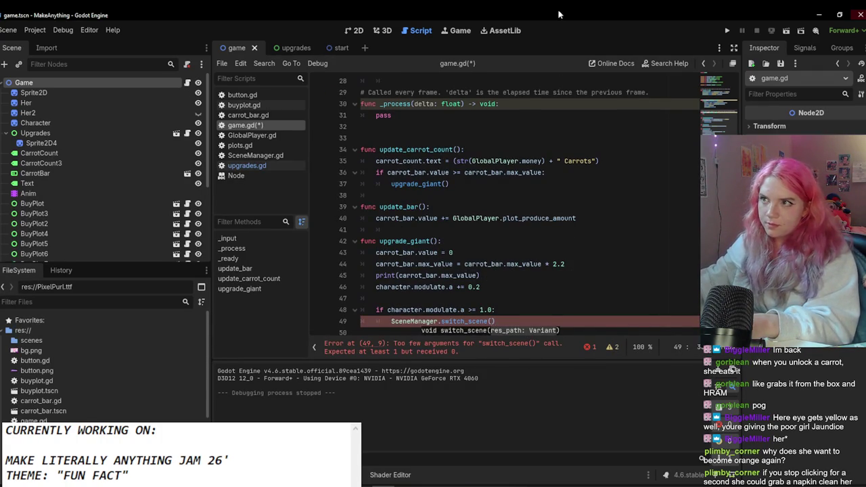
Step: Bring up the start scene tab and filter the FileSystem for 'st'
left_click(364, 48)
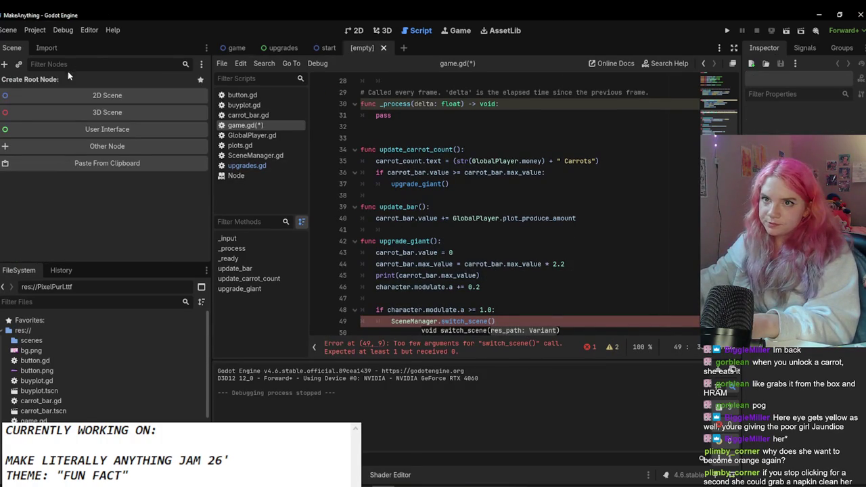
left_click(391, 49)
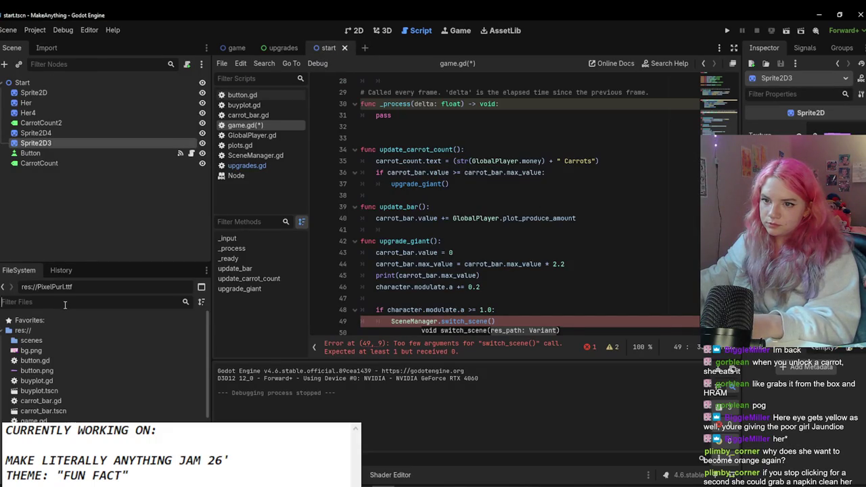
type("st")
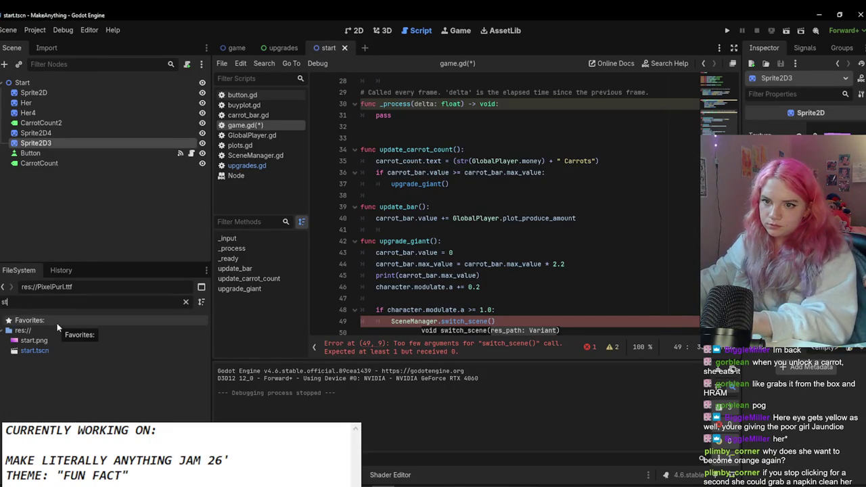
Step: Duplicate start.tscn as win.tscn
left_click(33, 351)
key("ctrl+d")
left_click(343, 251)
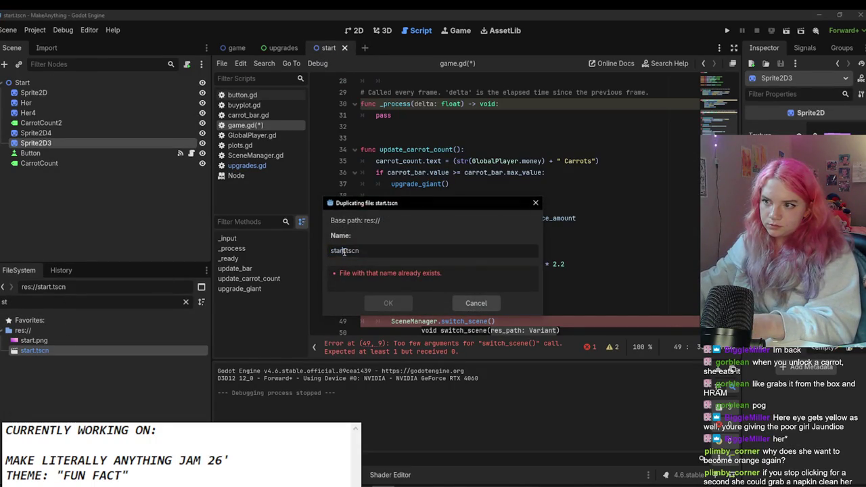
type("WIN")
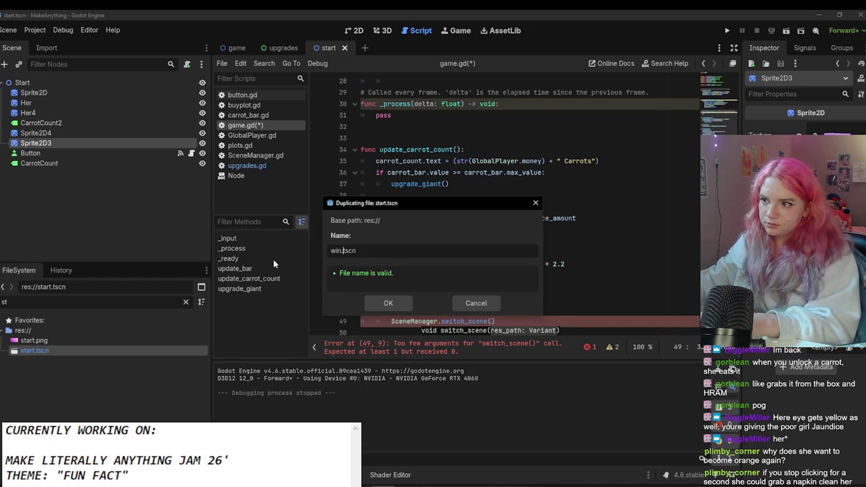
left_click(390, 304)
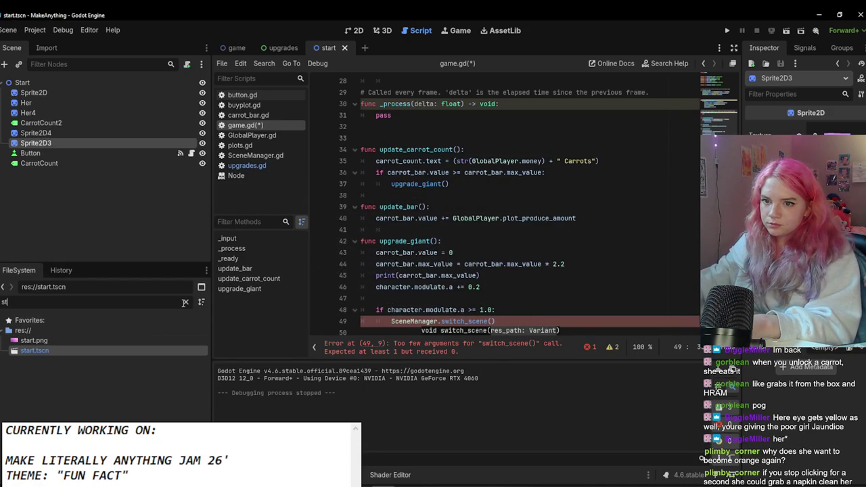
Step: Filter the FileSystem for 'win' and open win.tscn
left_click(185, 302)
type("win")
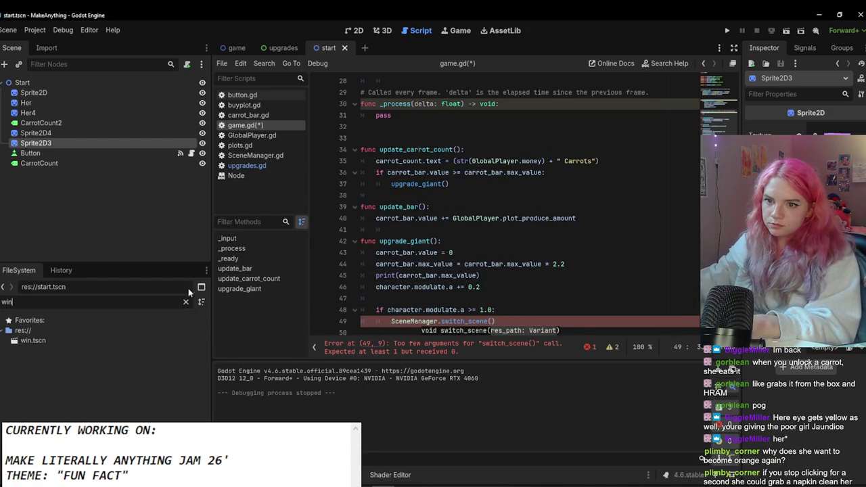
left_click(107, 344)
double_click(108, 343)
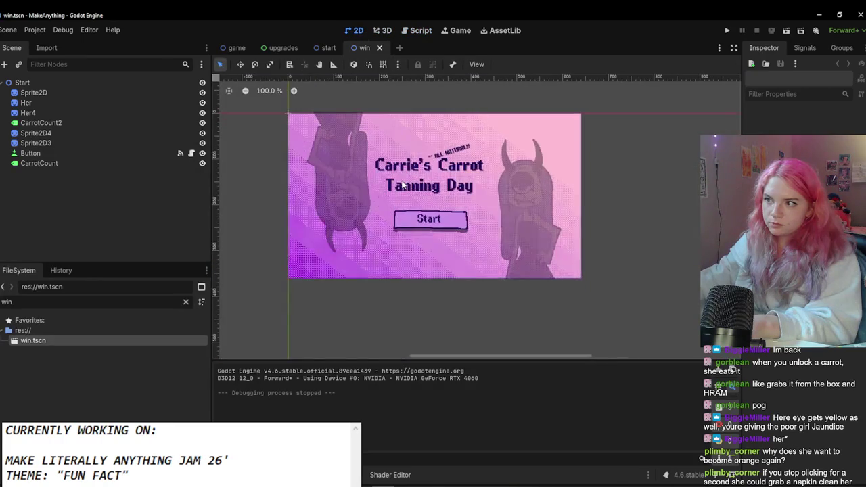
Step: Set the title label's text to 'YOU WON! shes beautiful. go again?'
left_click(403, 185)
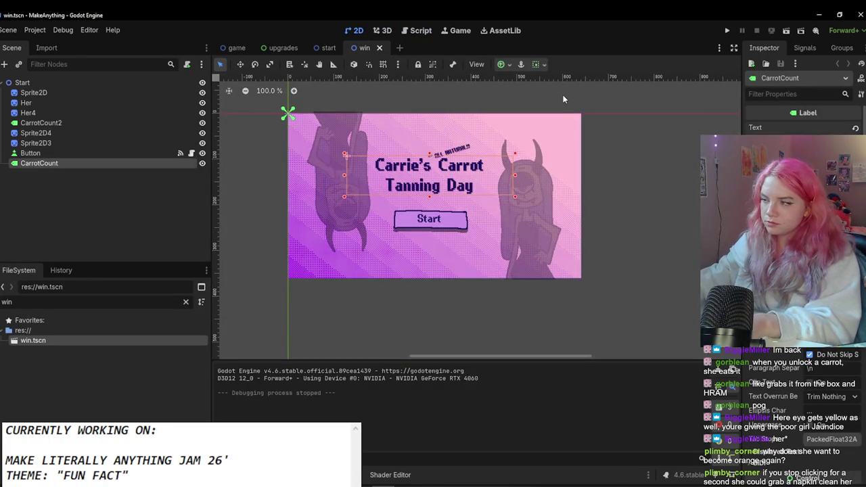
type("YOU WON!")
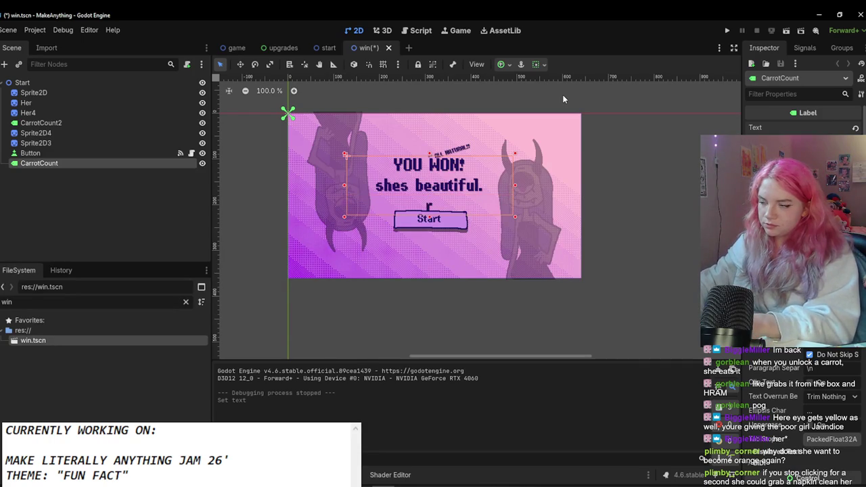
type("ahe")
key("BackSpace")
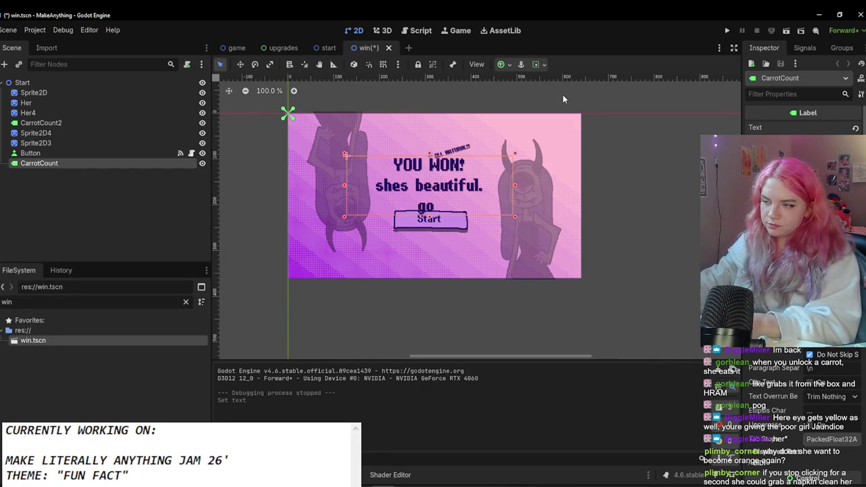
type("?")
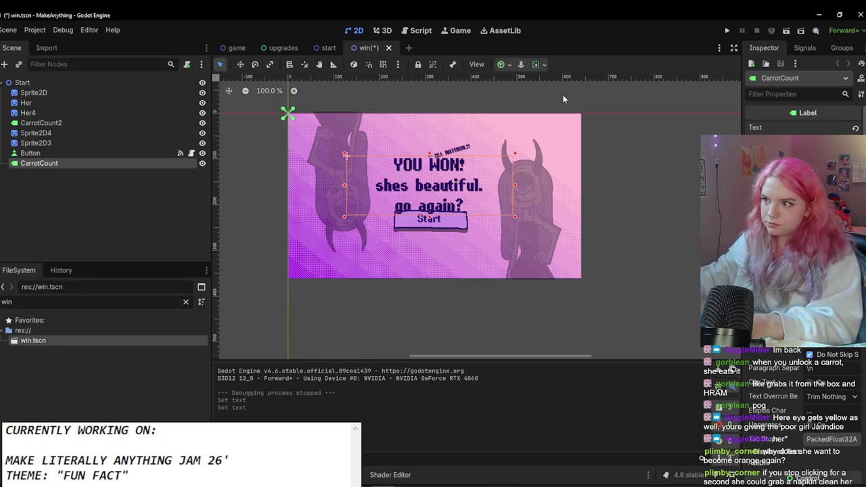
Step: Select the win scene's root Start node in the Scene tree
left_click(30, 153)
scroll(382, 176, "up", 2)
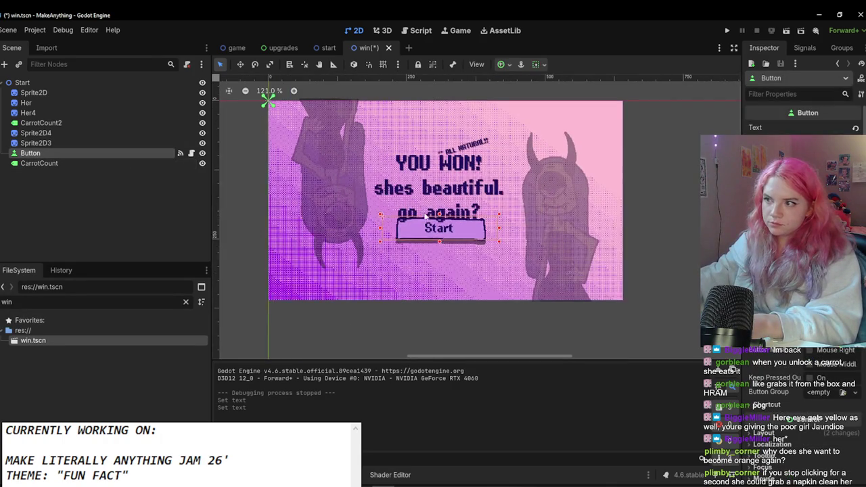
left_click(34, 93)
left_click(22, 83)
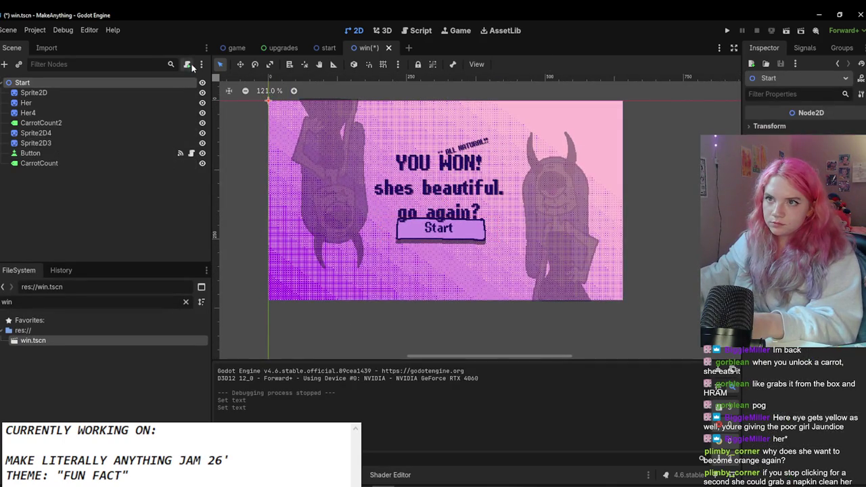
Step: Attach a new win.gd script to the root node and move the title text and button lower
left_click(187, 64)
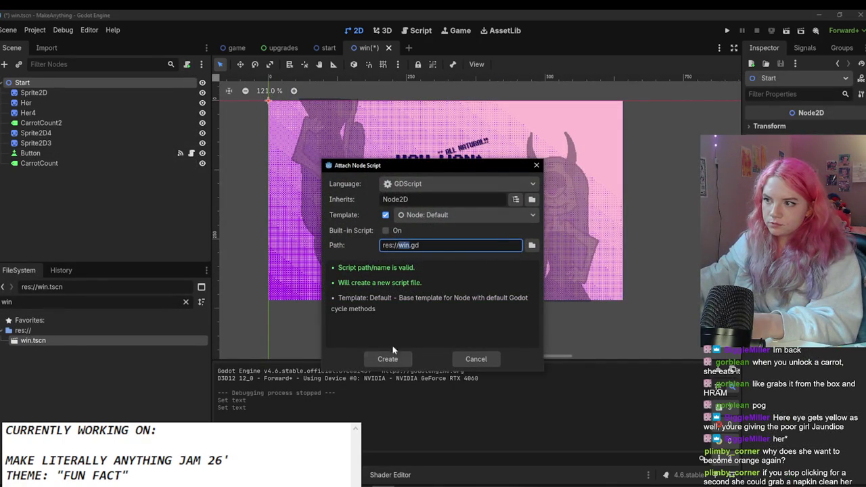
key("Return")
double_click(113, 147)
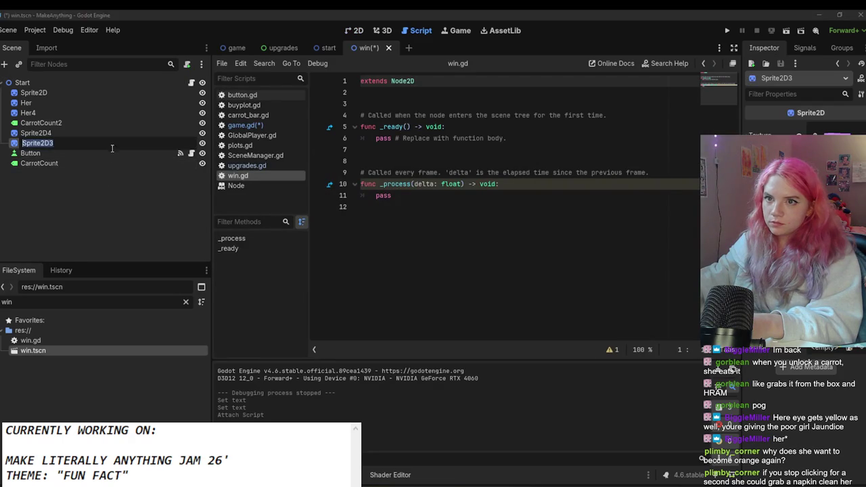
left_click(106, 154)
left_click(383, 30)
left_click(352, 31)
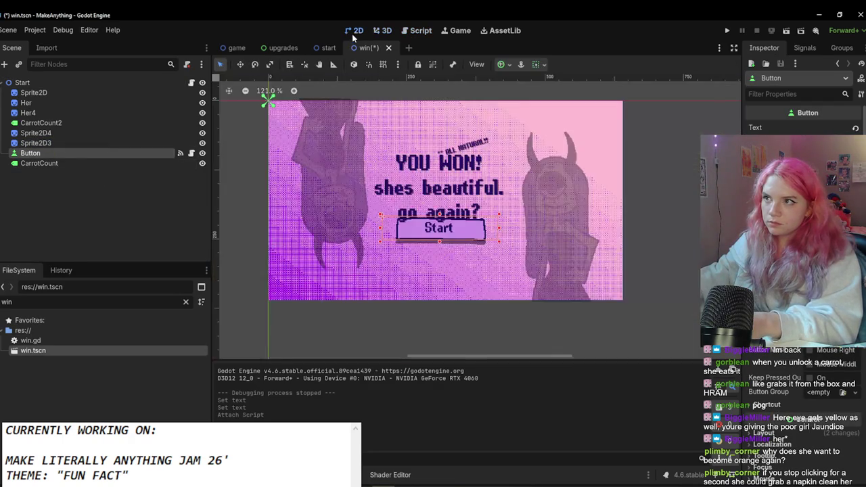
scroll(399, 190, "up", 2)
left_click(36, 133, "shift")
mouse_move(445, 253)
left_mouse_down()
mouse_move(437, 275)
mouse_move(444, 277)
left_mouse_up()
Step: Remove the 'go again?' title line, the two faded character sprites and the ALL NATURAL label
left_click(466, 218)
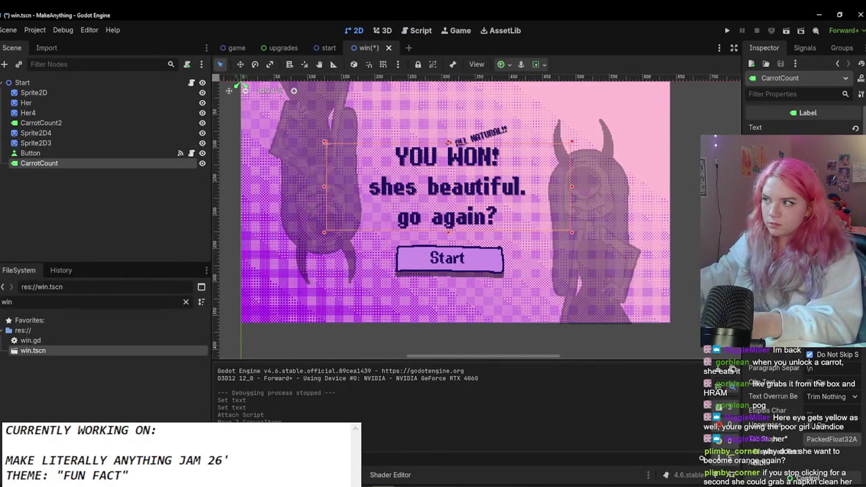
key("BackSpace")
key("BackSpace")
key("BackSpace")
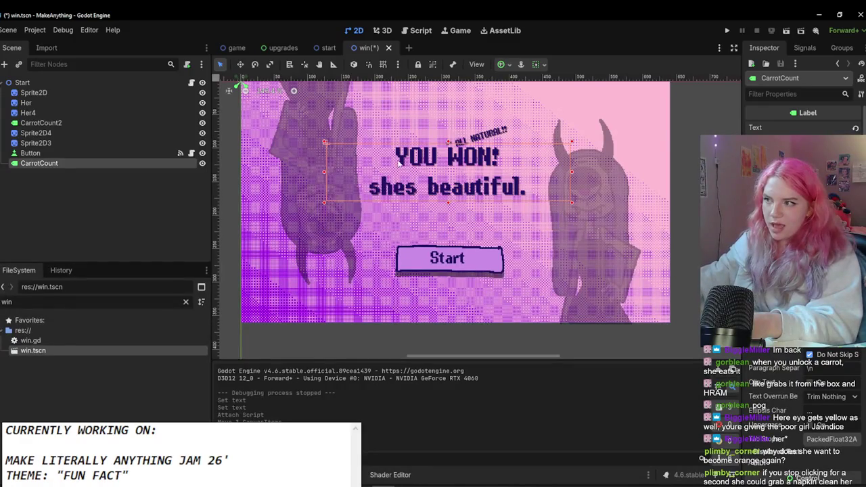
left_click(135, 105)
left_click(127, 113, "shift")
key("Delete")
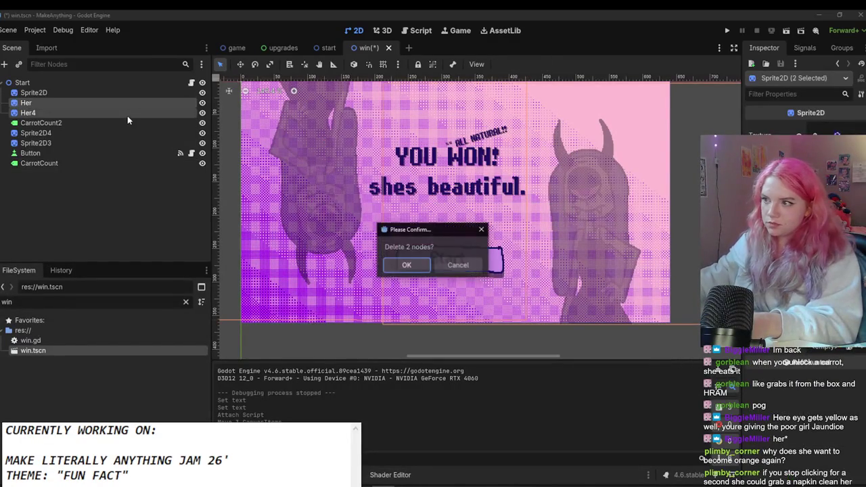
key("Return")
left_click(467, 162)
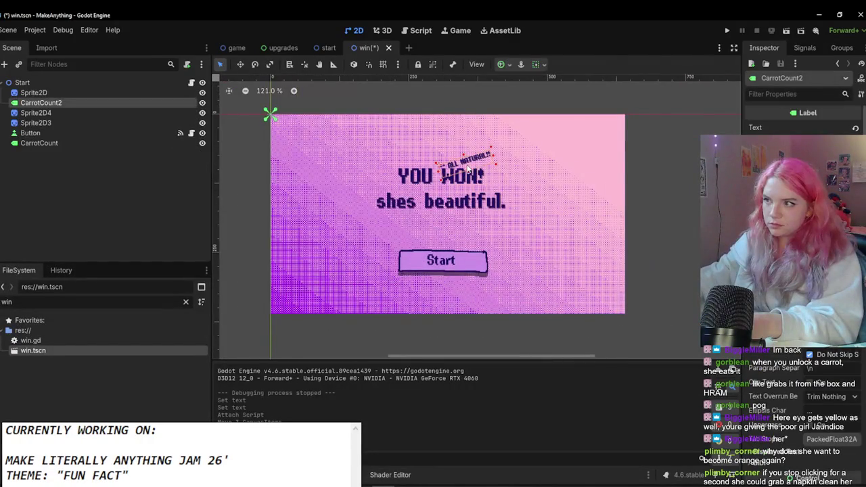
key("Delete")
left_click(406, 268)
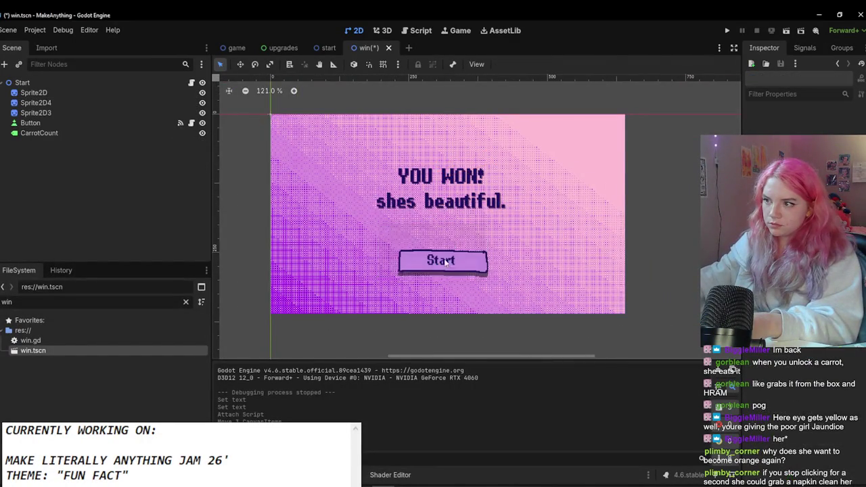
Step: Relabel the button 'Go again', nudge the title into place, and save win.tscn
left_click(442, 261)
key("BackSpace")
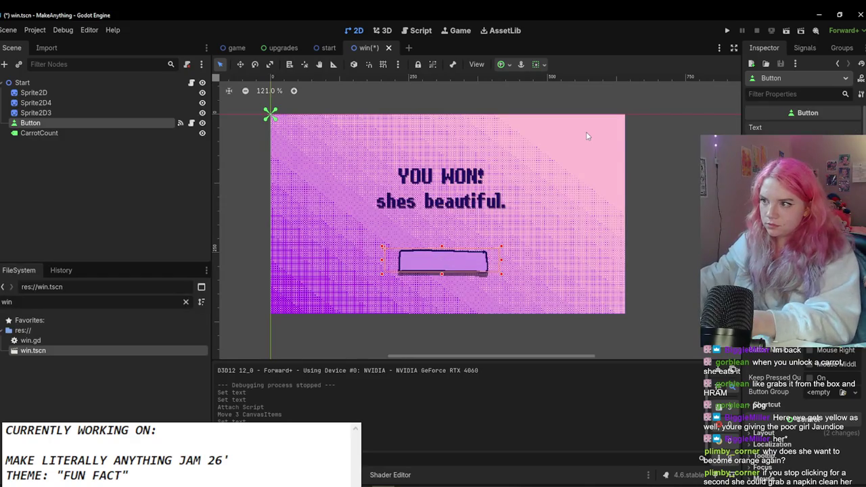
type("GO A")
key("BackSpace")
key("BackSpace")
key("BackSpace")
type("o again")
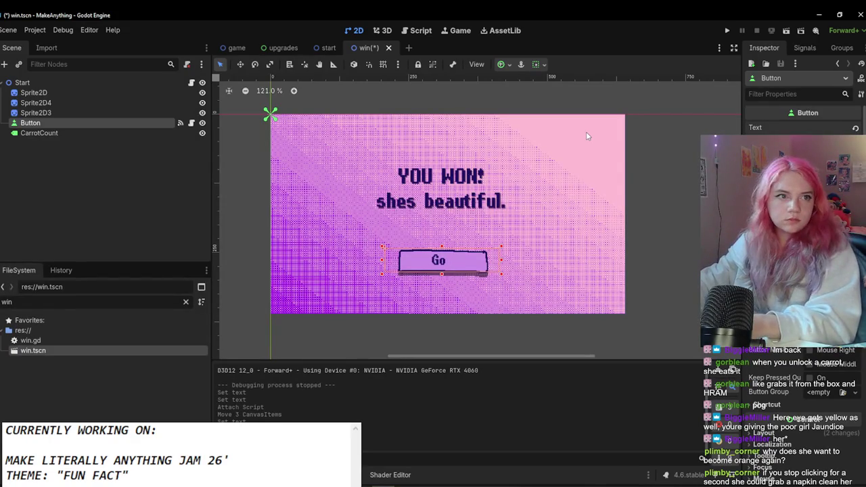
left_click(467, 167)
left_click(437, 197)
left_click(437, 197)
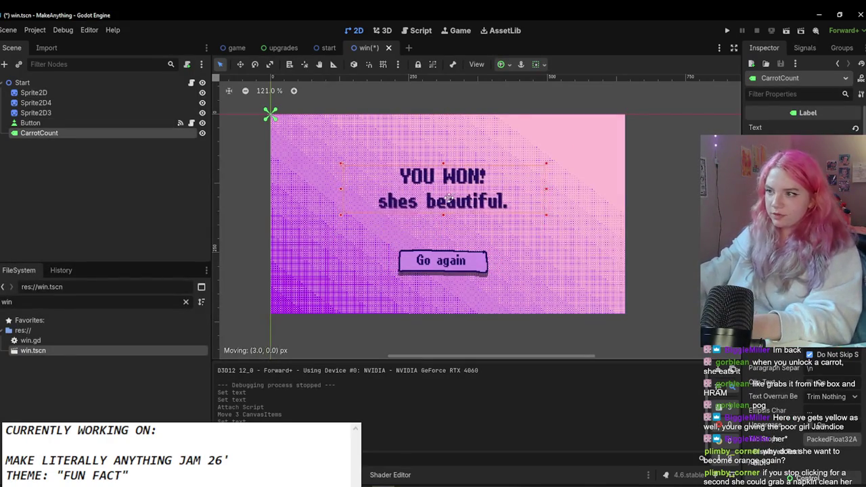
key("ctrl+s")
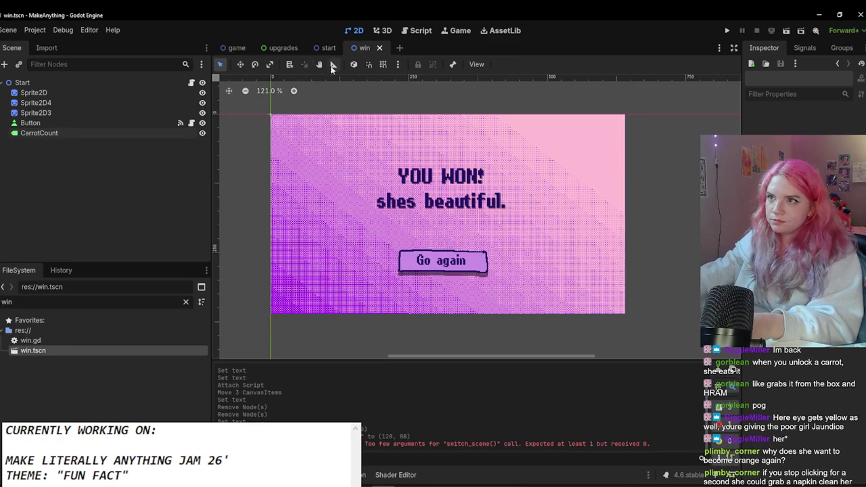
key("ctrl+shift+Tab")
key("ctrl+shift+Tab")
key("ctrl+shift+Tab")
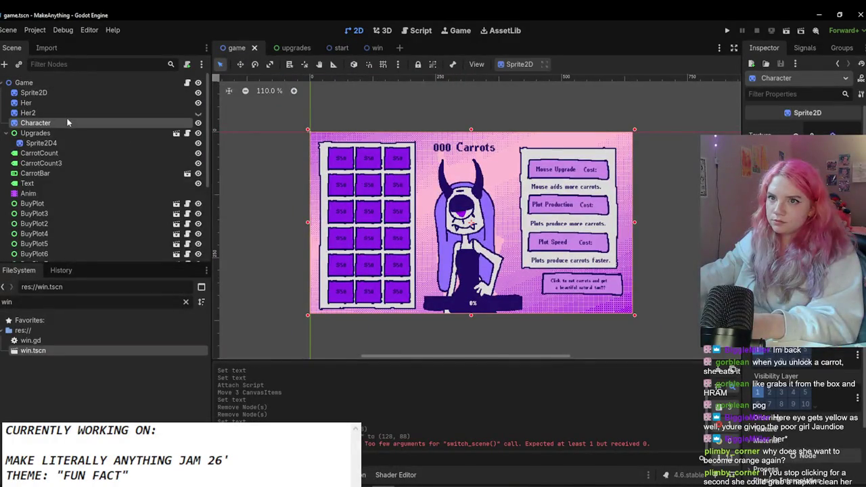
Step: Paste the Character sprite under the root, make it fully opaque, and place it on the left
left_click(368, 51)
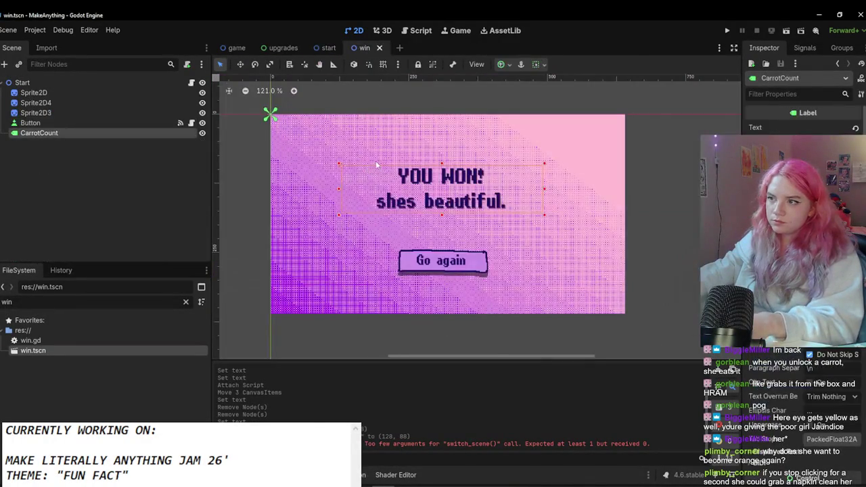
key("ctrl+v")
scroll(581, 255, "down", 5)
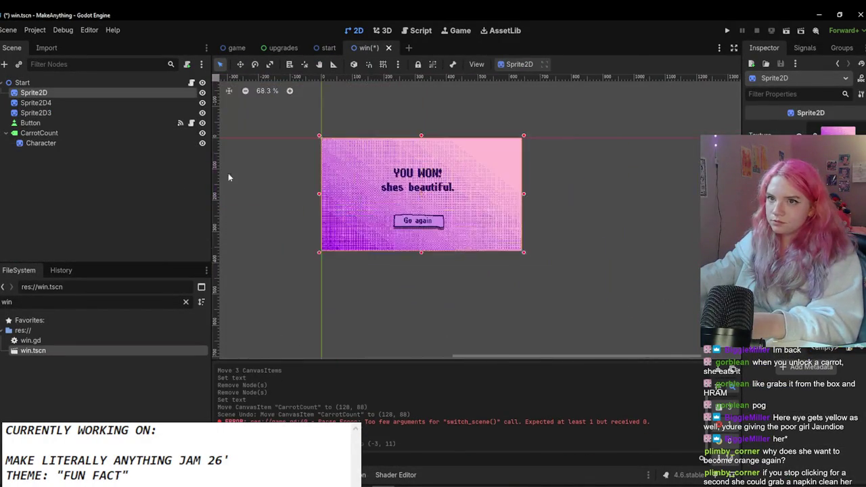
left_click_drag(61, 131, 61, 130)
scroll(426, 222, "up", 2)
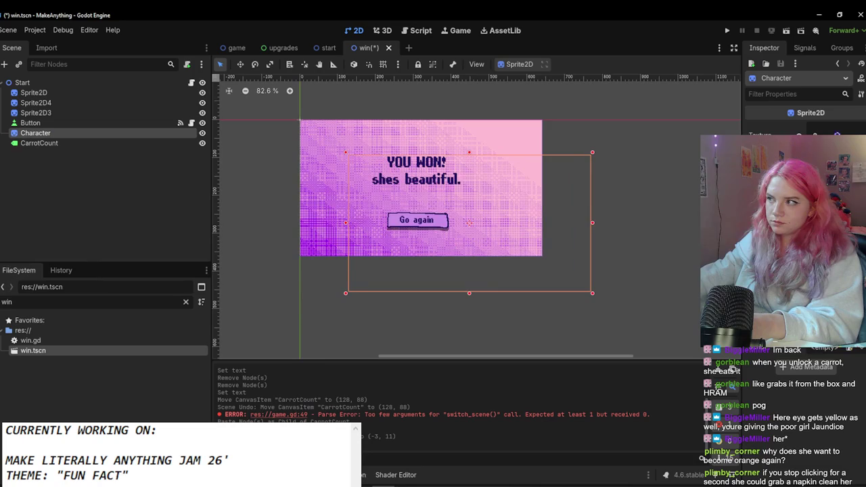
scroll(806, 379, "down", 5)
left_click(812, 350)
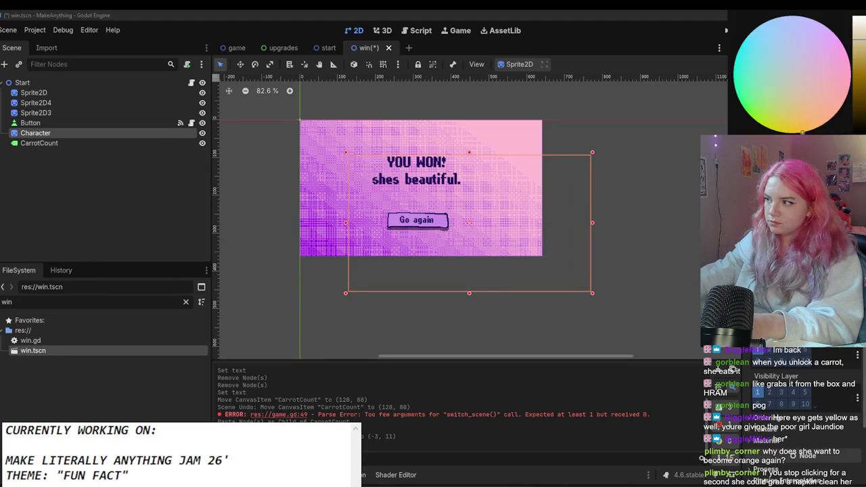
left_click(442, 259)
mouse_move(442, 259)
left_mouse_down()
mouse_move(336, 218)
mouse_move(555, 194)
left_mouse_up()
Step: Duplicate the character onto the right side of the text and save the win scene
scroll(355, 210, "up", 3)
key("ctrl+d")
left_click(517, 303)
scroll(517, 303, "down", 4)
scroll(532, 230, "up", 5)
left_click_drag(543, 220, 533, 220)
left_click(458, 314)
key("ctrl+s")
Step: Open the win.gd script and start renaming the root Start node
left_click(92, 82)
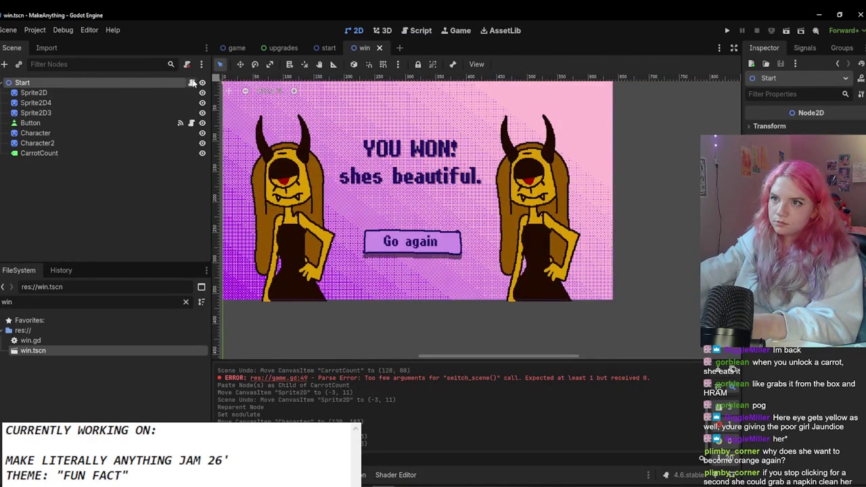
left_click(192, 82)
double_click(140, 83)
Step: Rename the root node to Win and connect the Button's button_down signal to win.gd
type("in")
key("BackSpace")
key("BackSpace")
key("Return")
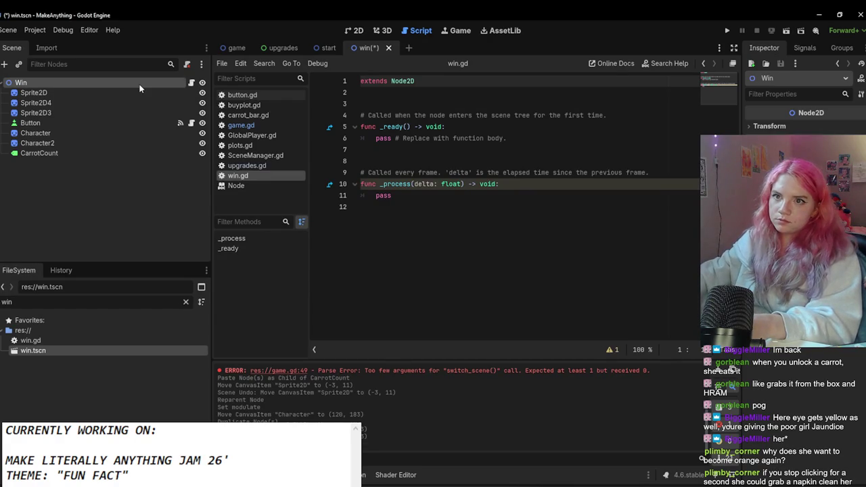
left_click(149, 124)
left_click(805, 48)
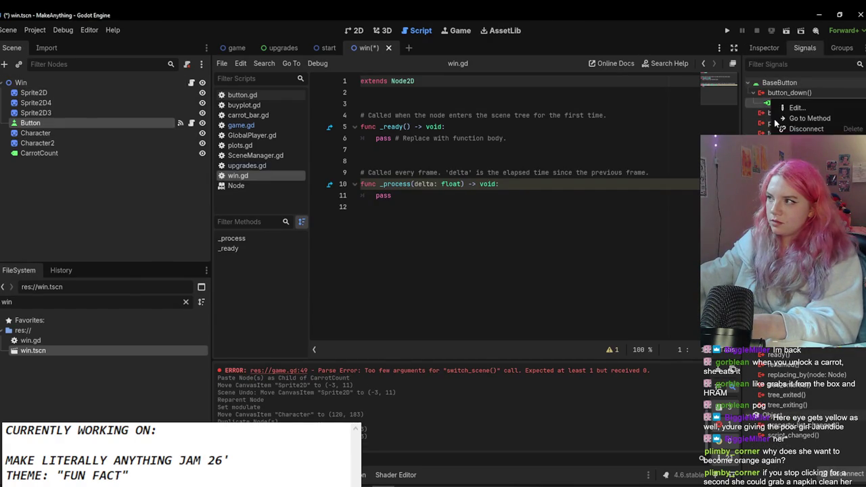
double_click(785, 103)
left_click(593, 135)
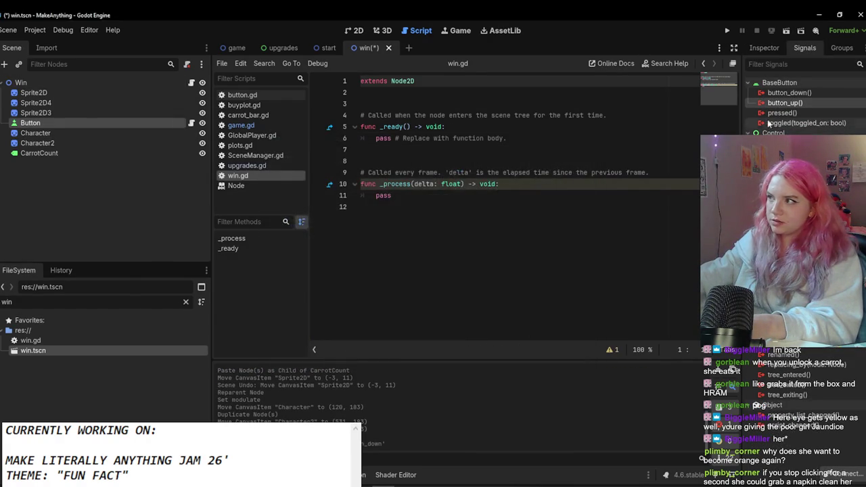
double_click(789, 93)
left_click(369, 360)
Step: Delete the template _ready and _process code and filter the FileSystem for 'star'
left_click_drag(365, 207, 266, 93)
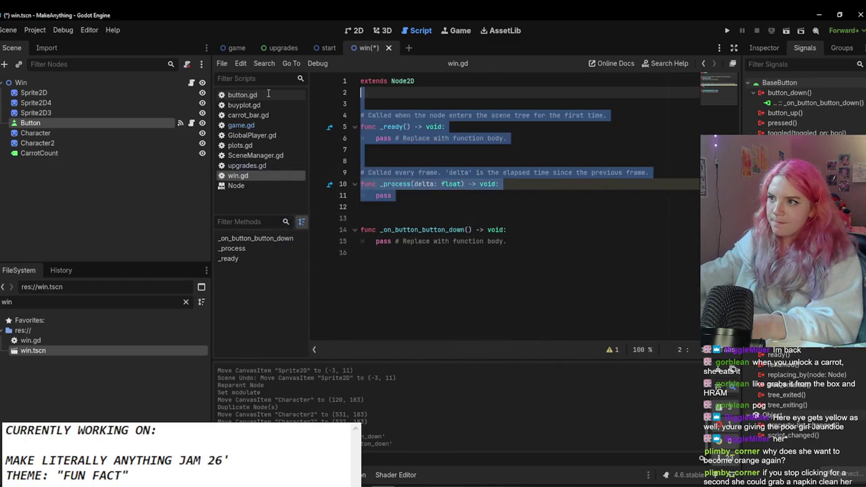
key("BackSpace")
left_click(143, 303)
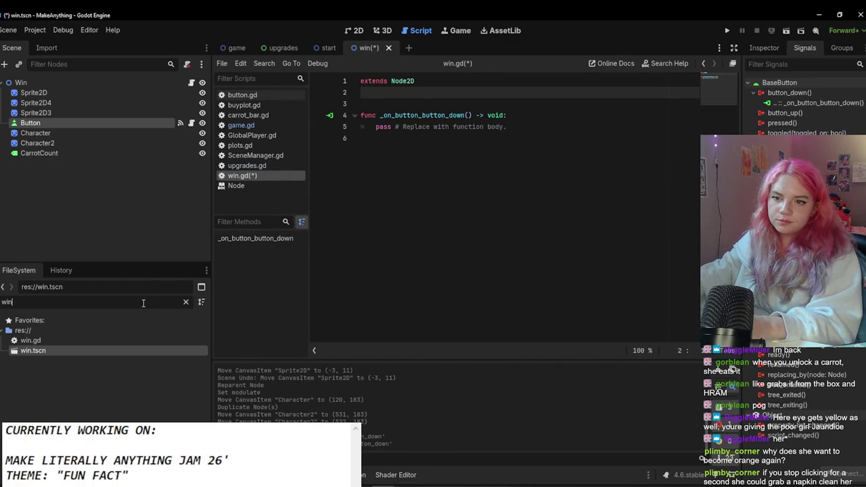
key("BackSpace")
key("BackSpace")
key("BackSpace")
type("star")
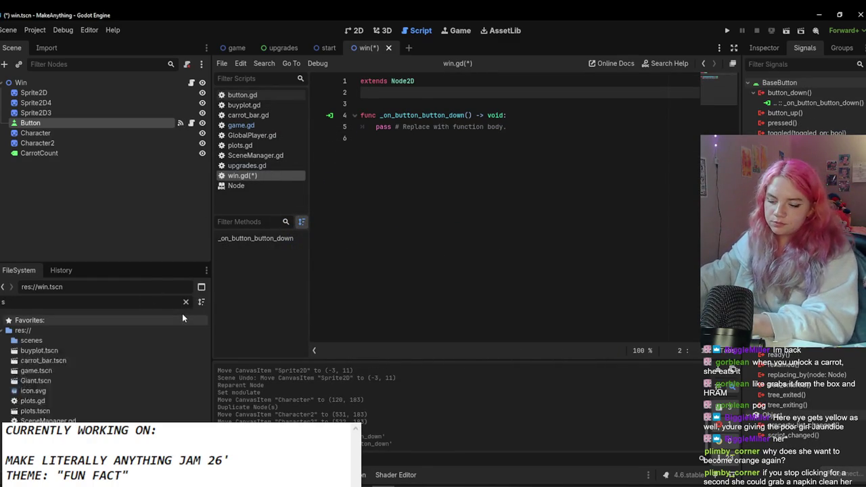
mouse_move(163, 351)
left_mouse_down()
mouse_move(131, 318)
mouse_move(378, 134)
mouse_move(406, 145)
mouse_move(505, 116)
mouse_move(374, 126)
left_mouse_up()
left_click(506, 127)
Step: Replace pass with SceneManager.switch_scene("res://start.tscn") and save
type("Sce")
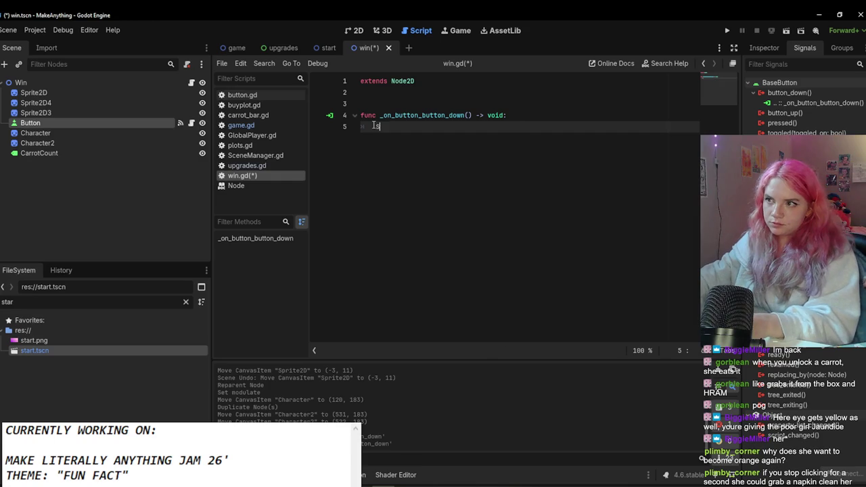
key("Return")
type(".")
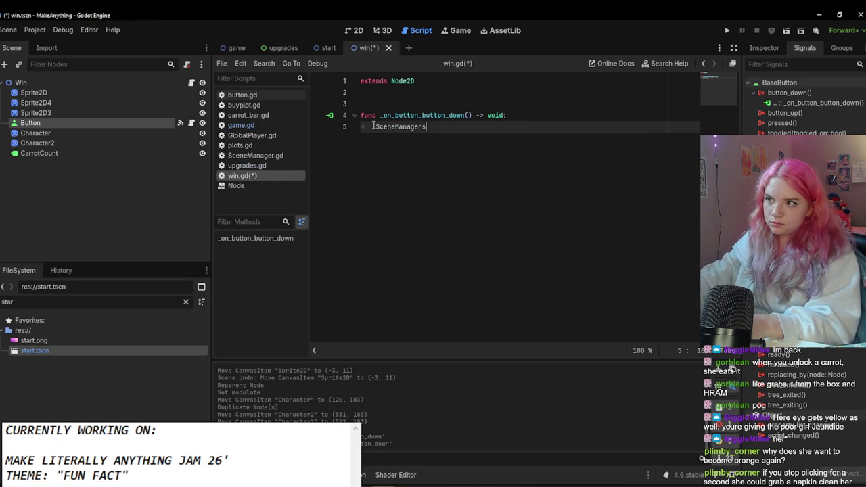
type("swi")
key("Return")
mouse_move(109, 351)
left_mouse_down()
mouse_move(461, 116)
mouse_move(479, 127)
left_mouse_up()
key("ctrl+s")
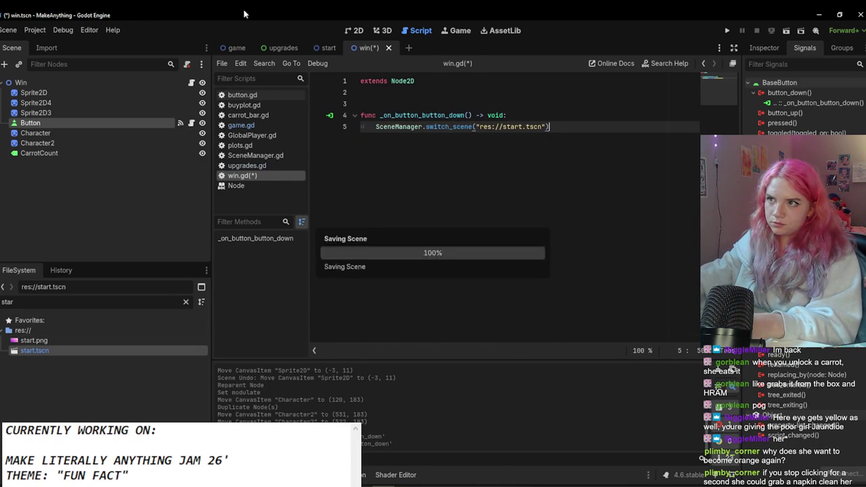
left_click(237, 48)
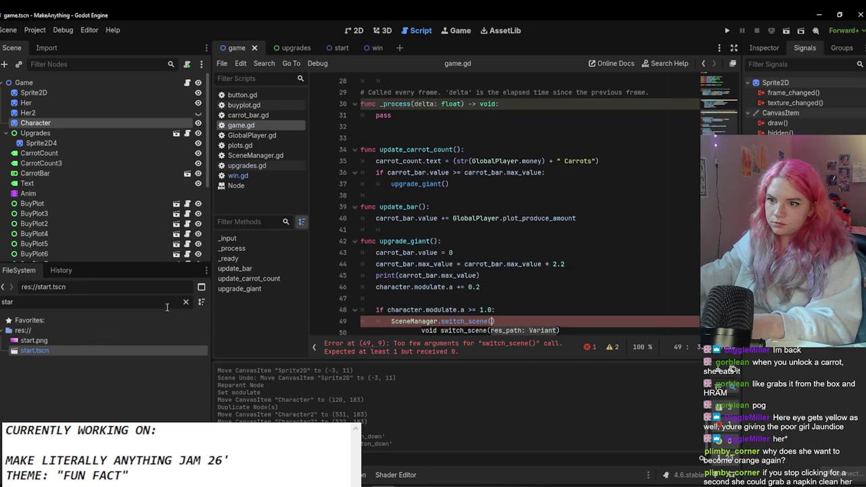
Step: Drop the win.tscn path into the scene-change call on line 49 of game.gd
left_click(187, 302)
type("w")
left_click_drag(113, 351, 493, 323)
left_click(427, 252)
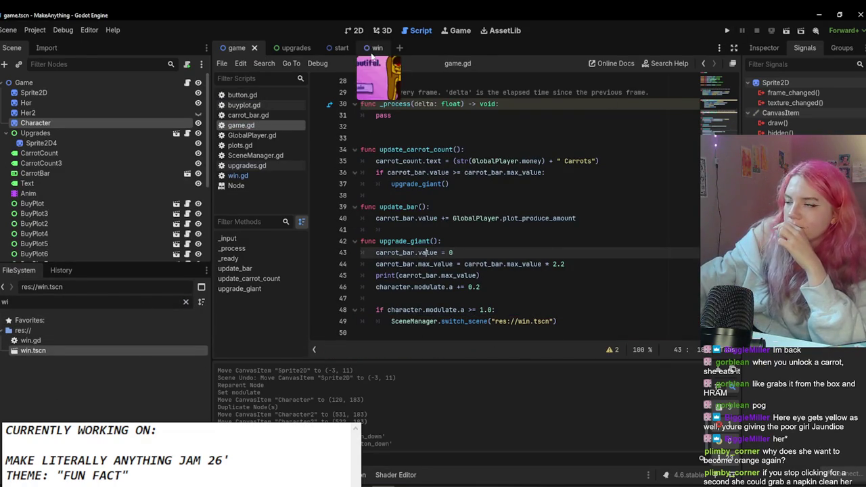
left_click(514, 309)
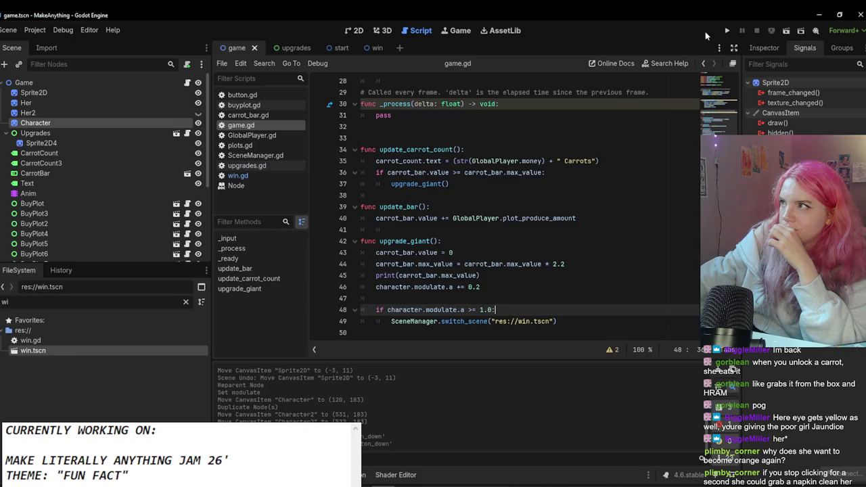
Step: Run the game, start from the title screen, and feed the character repeatedly for carrots
left_click(726, 32)
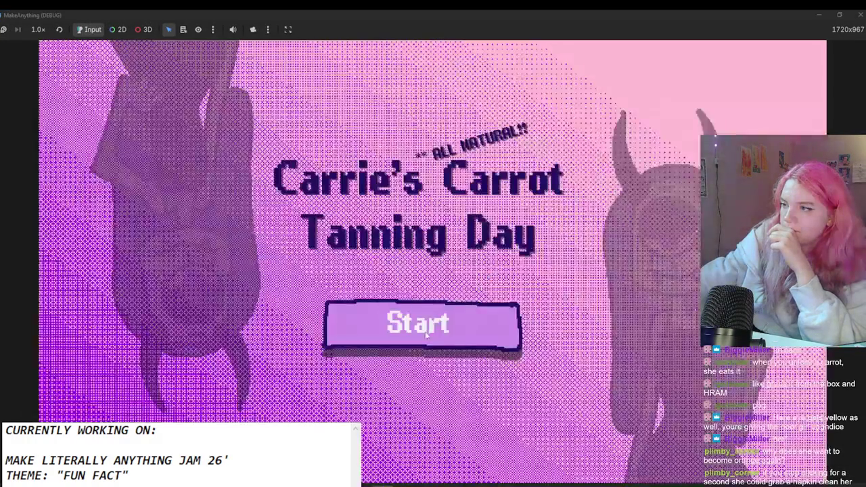
left_click(423, 330)
left_click(446, 257)
double_click(461, 217)
double_click(466, 194)
double_click(466, 193)
double_click(466, 193)
triple_click(466, 194)
triple_click(466, 194)
triple_click(465, 193)
triple_click(466, 194)
double_click(466, 194)
left_click(466, 194)
Step: Buy the $11 and $24 carrot plots while feeding the character more carrots
left_click(136, 149)
triple_click(398, 220)
double_click(398, 220)
triple_click(398, 220)
triple_click(398, 220)
double_click(398, 220)
double_click(398, 220)
left_click(398, 220)
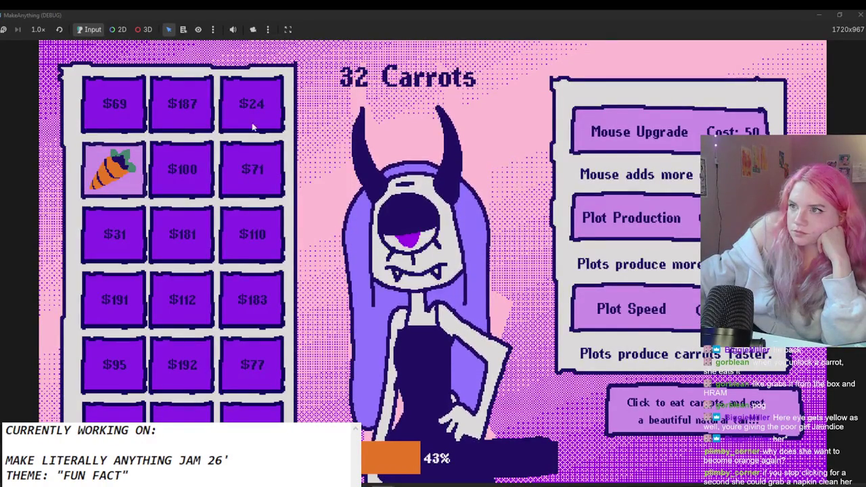
left_click(277, 127)
double_click(463, 192)
double_click(463, 192)
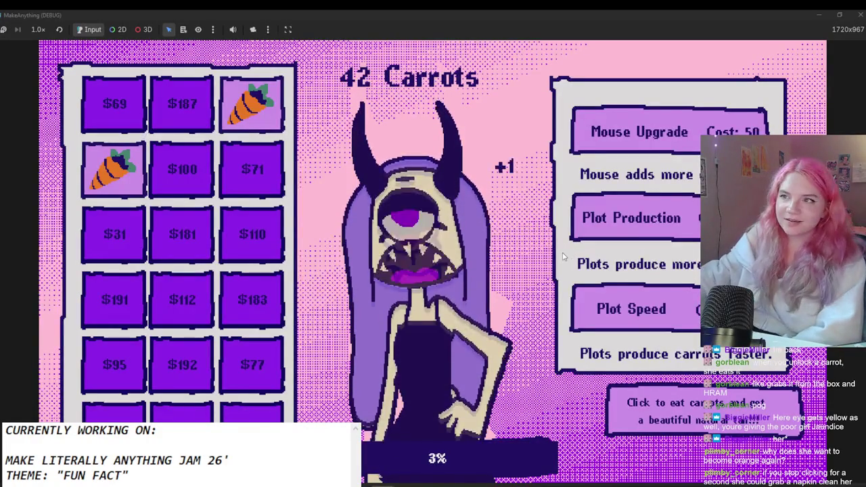
Step: Buy Plot Speed and Plot Production upgrades, a lower plot, the $31 plot, and two Mouse Upgrades
left_click(666, 308)
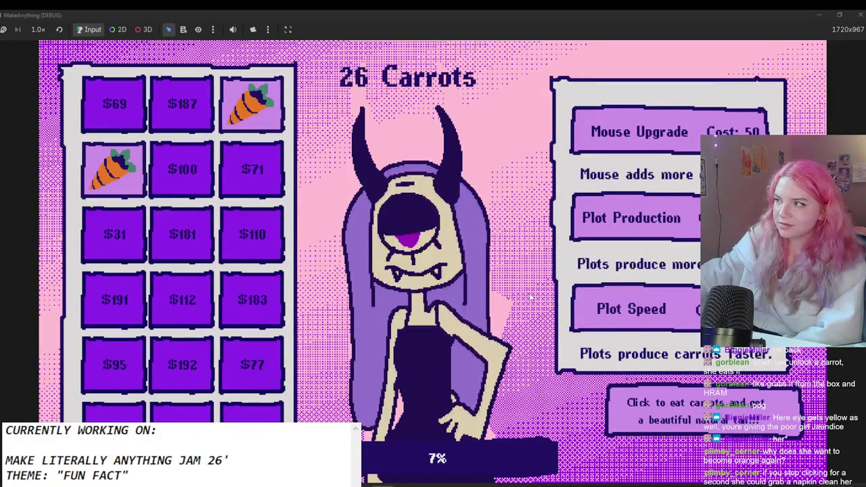
left_click(609, 230)
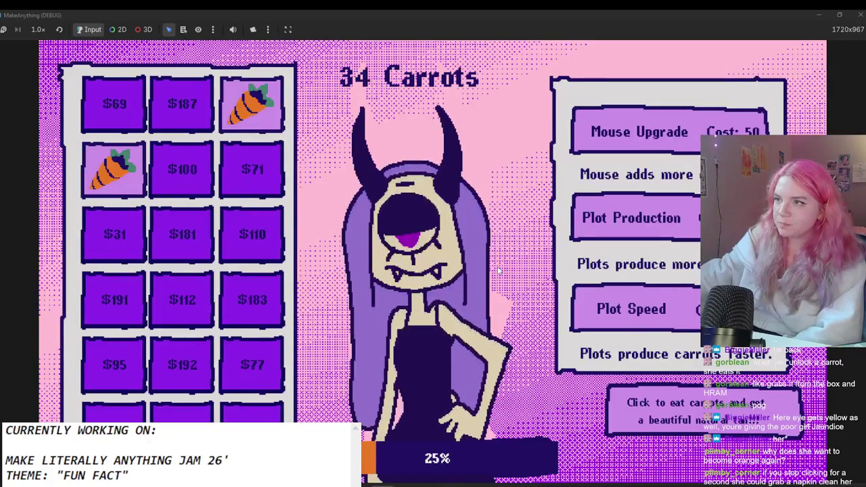
left_click(612, 227)
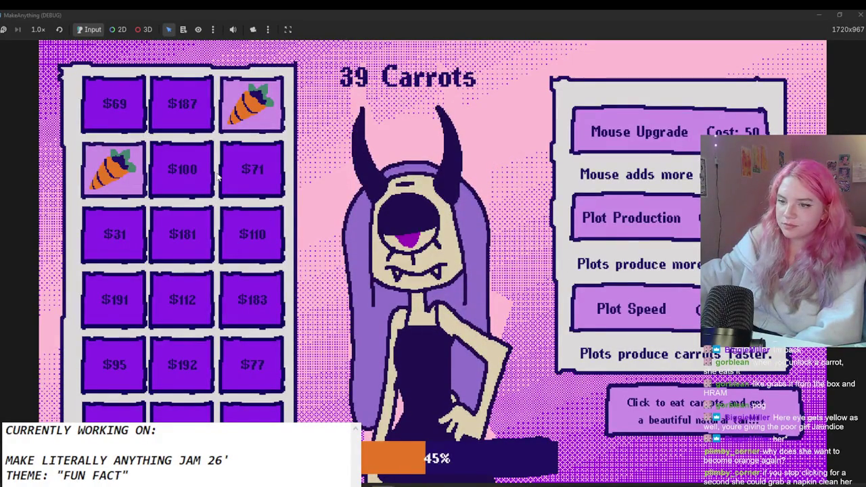
left_click(115, 416)
left_click(364, 247)
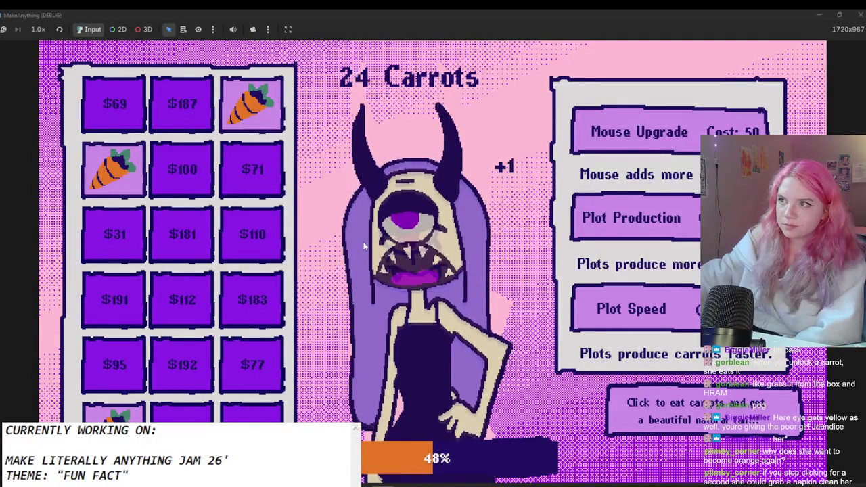
left_click(95, 228)
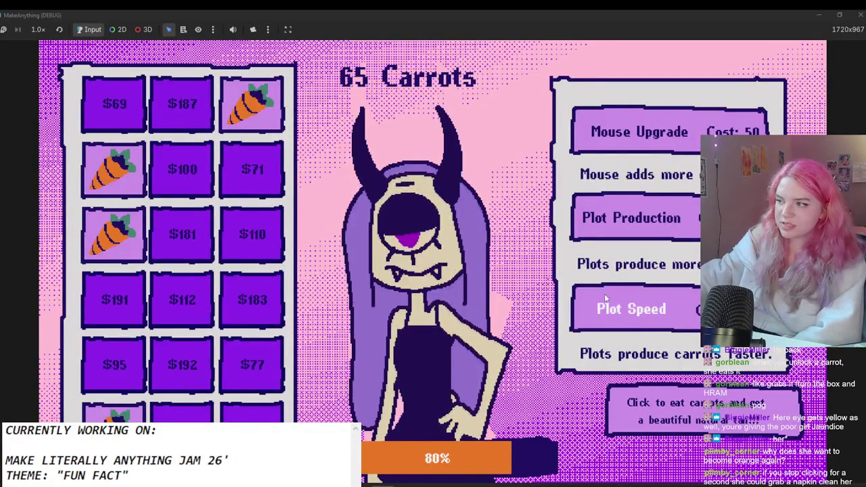
left_click(630, 309)
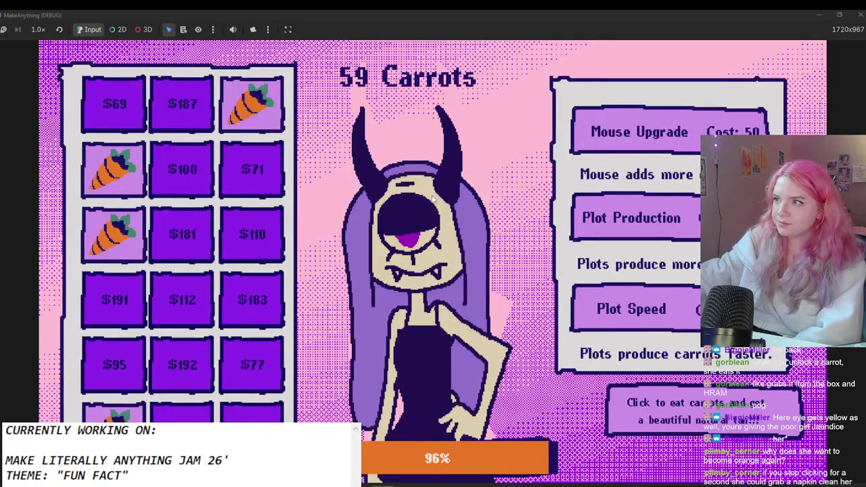
left_click(640, 132)
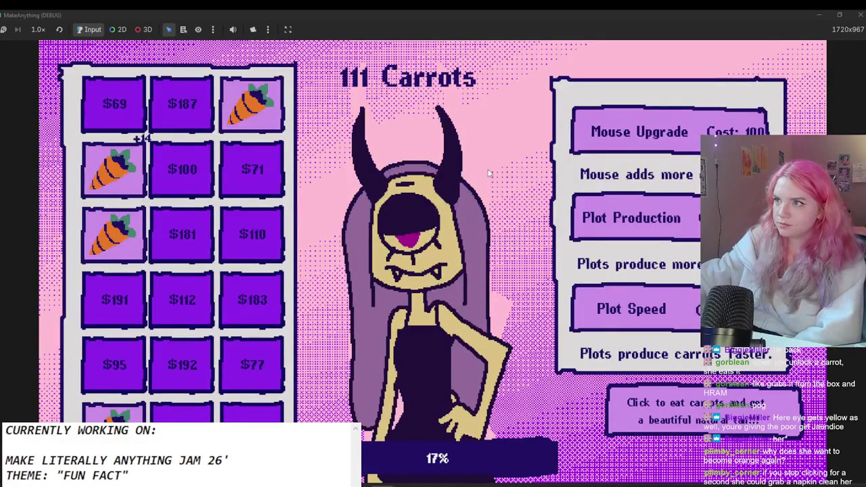
left_click(640, 132)
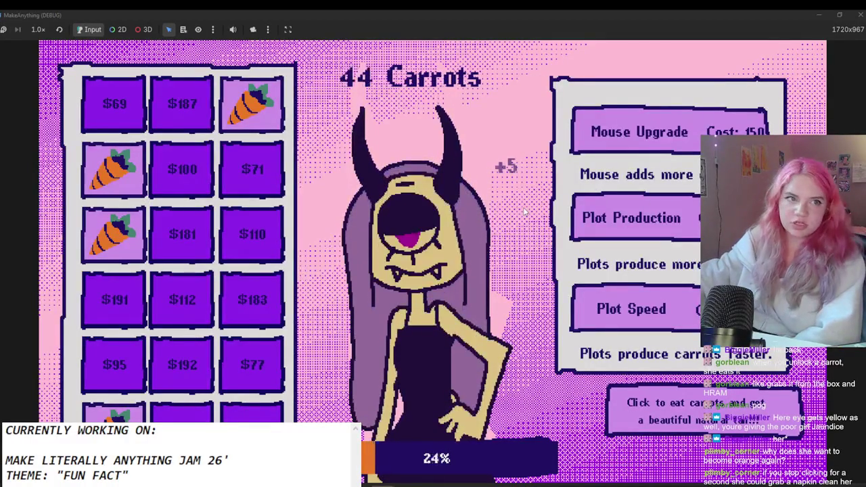
Step: Feed the character, then buy five more Plot Production upgrades and a Plot Speed upgrade
left_click(524, 212)
left_click(525, 211)
left_click(525, 212)
left_click(525, 212)
left_click(525, 212)
left_click(524, 212)
left_click(525, 212)
left_click(524, 212)
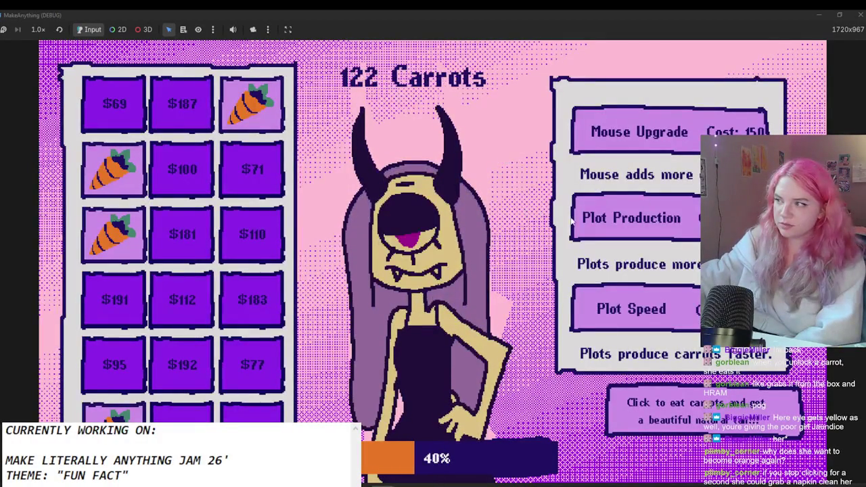
left_click(630, 218)
left_click(437, 245)
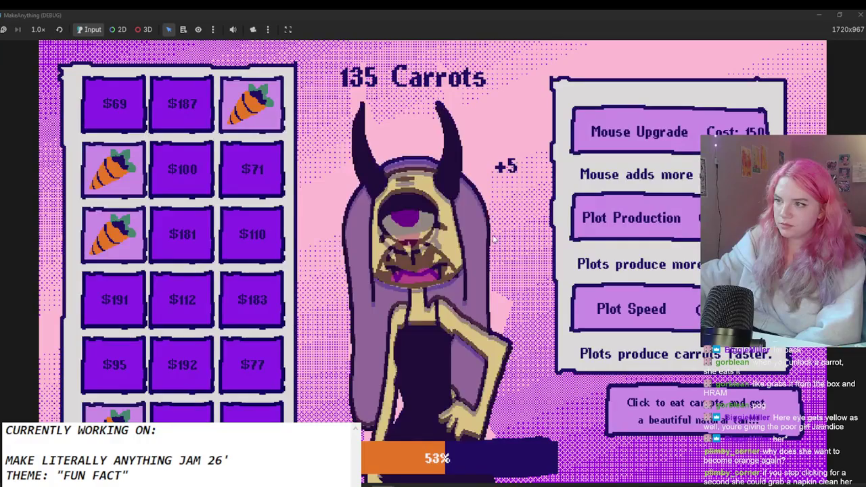
left_click(597, 226)
left_click(599, 220)
left_click(525, 232)
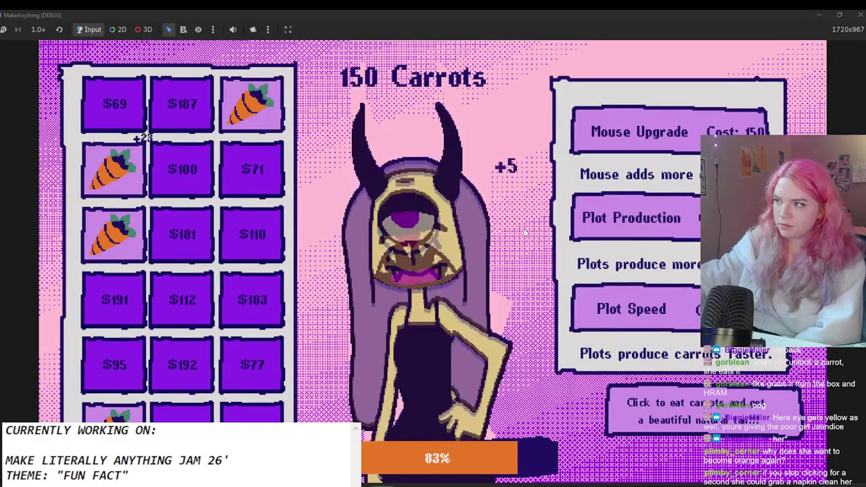
left_click(573, 218)
left_click(613, 220)
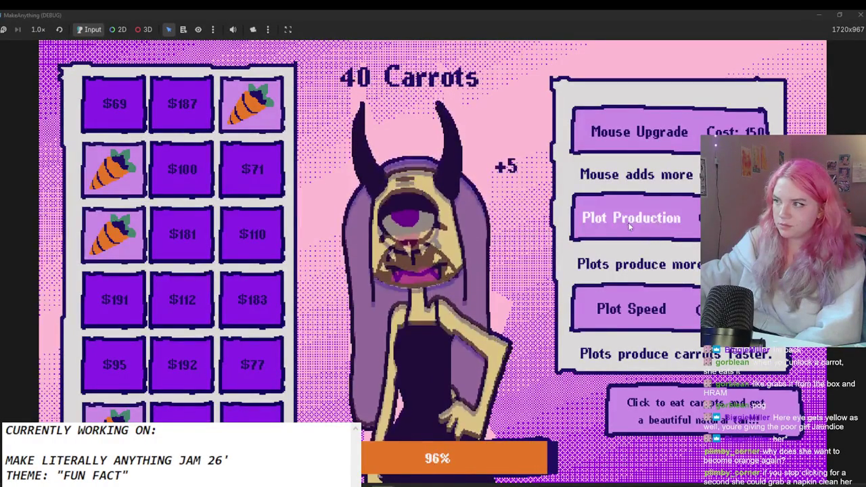
left_click(622, 221)
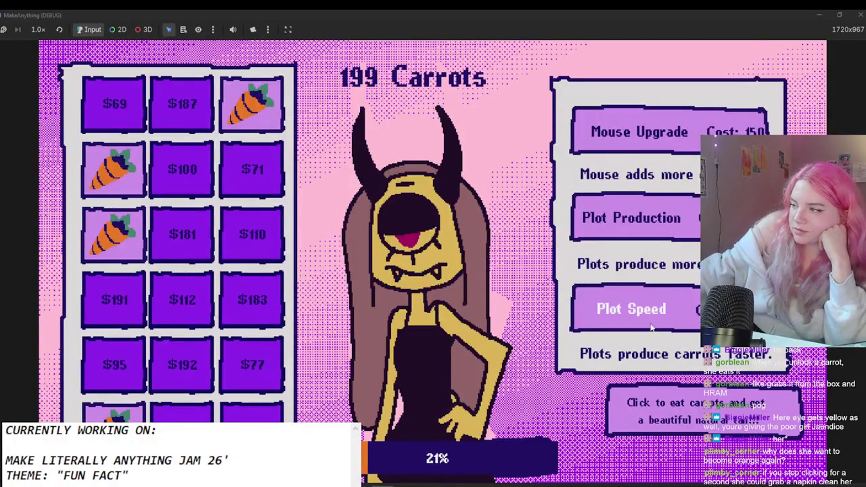
left_click(631, 309)
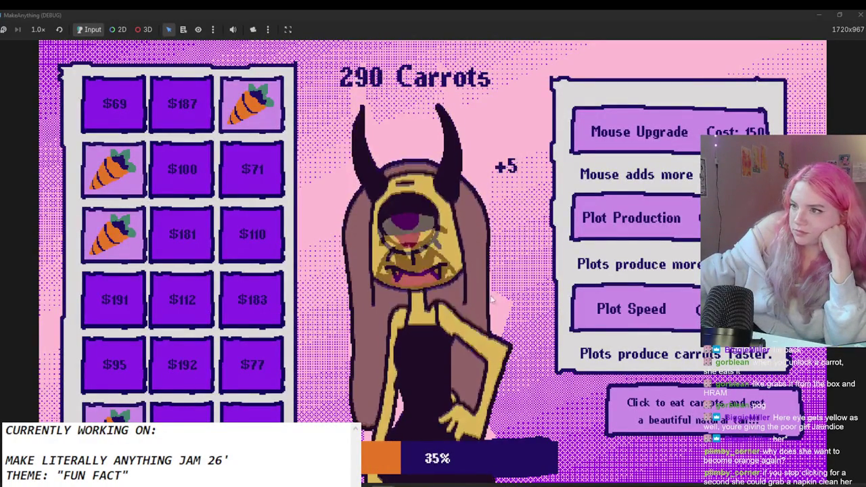
Step: Buy the $100, $181, $110, $69, $71, $183, $95, $192 and $77 carrot plots
left_click(182, 169)
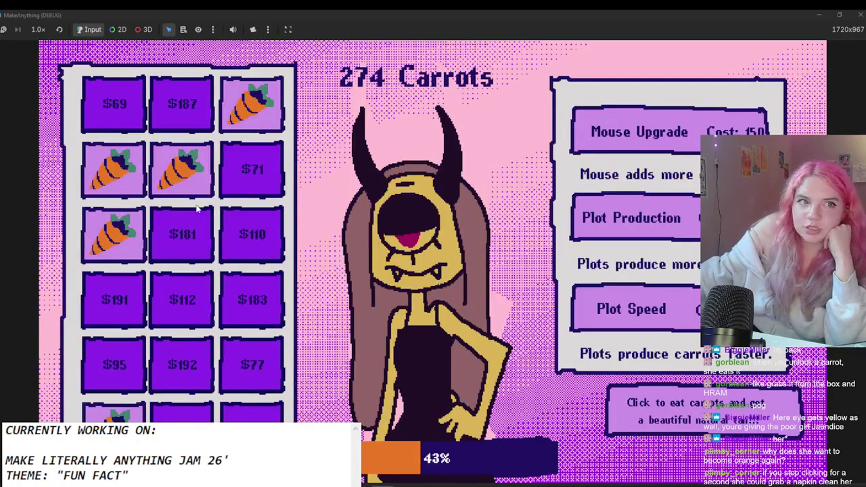
left_click(182, 234)
left_click(245, 235)
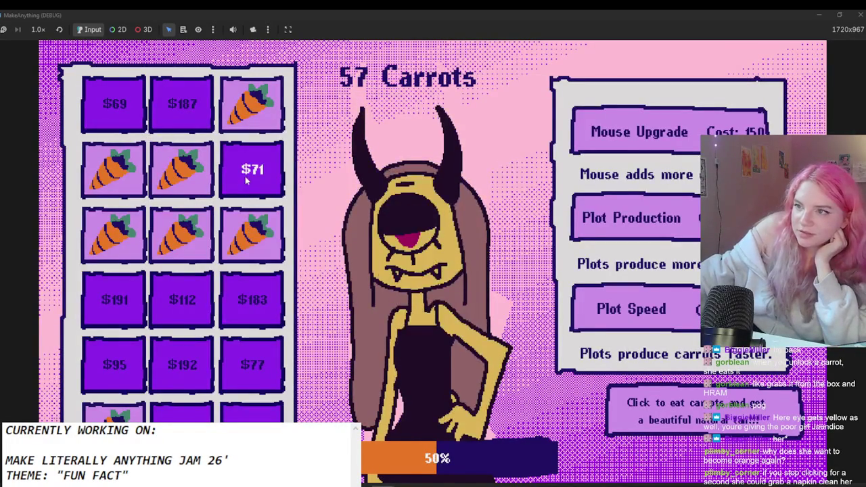
left_click(103, 110)
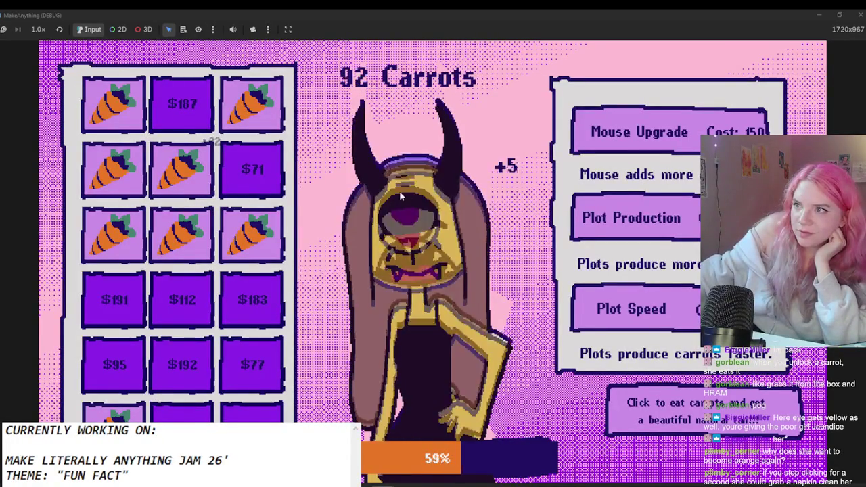
left_click(251, 169)
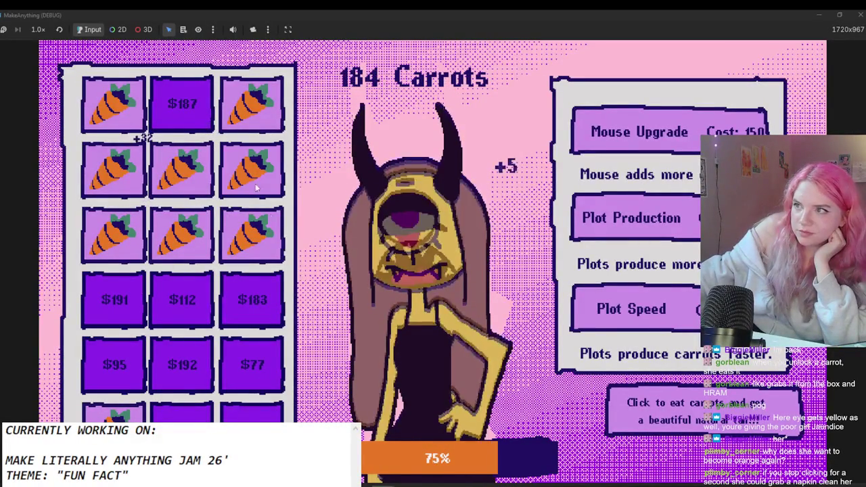
left_click(254, 301)
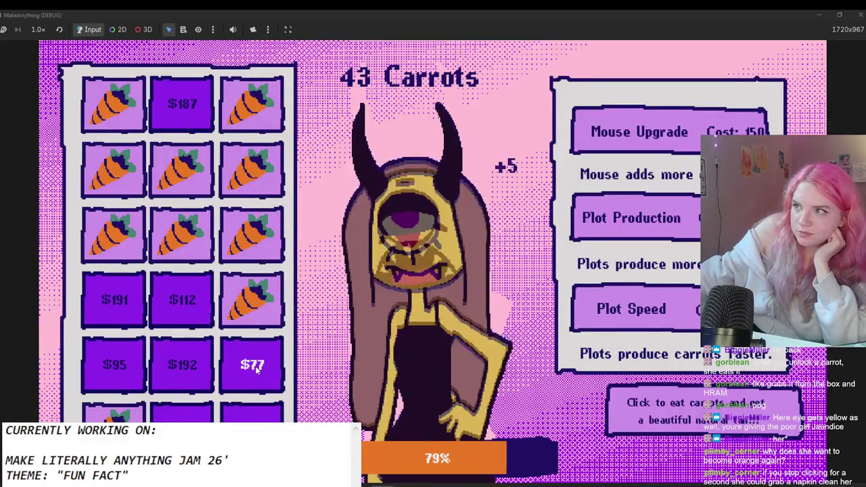
left_click(135, 364)
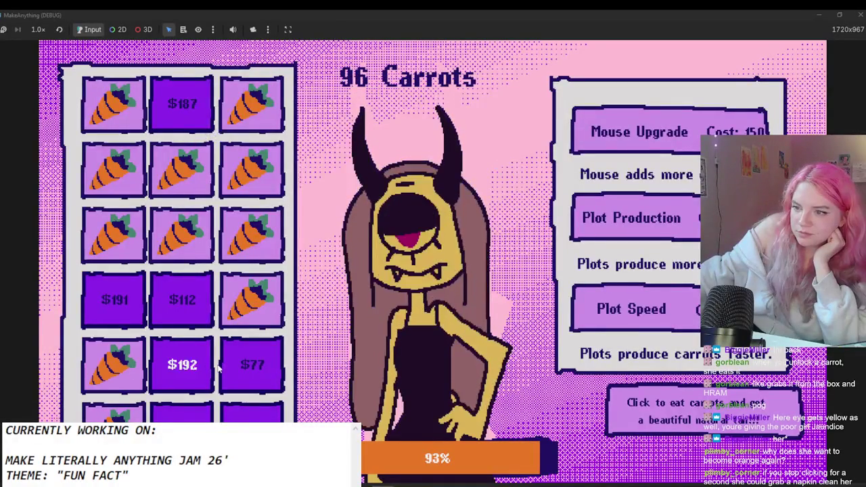
left_click(196, 363)
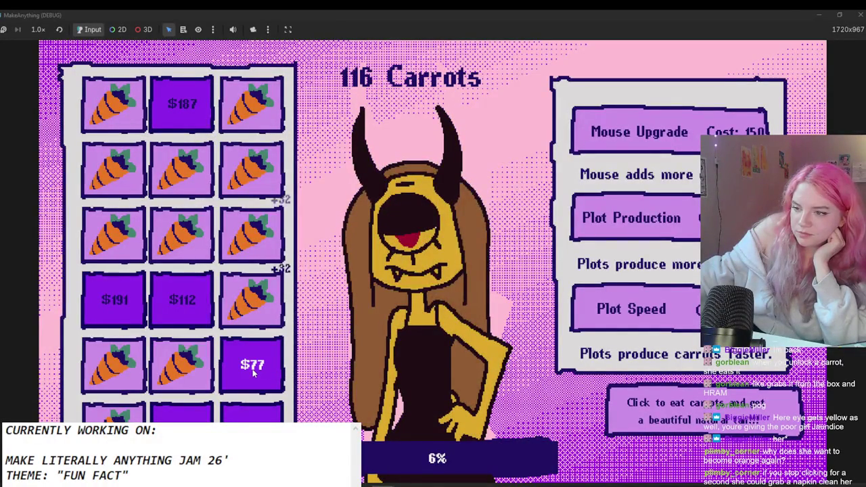
left_click(253, 369)
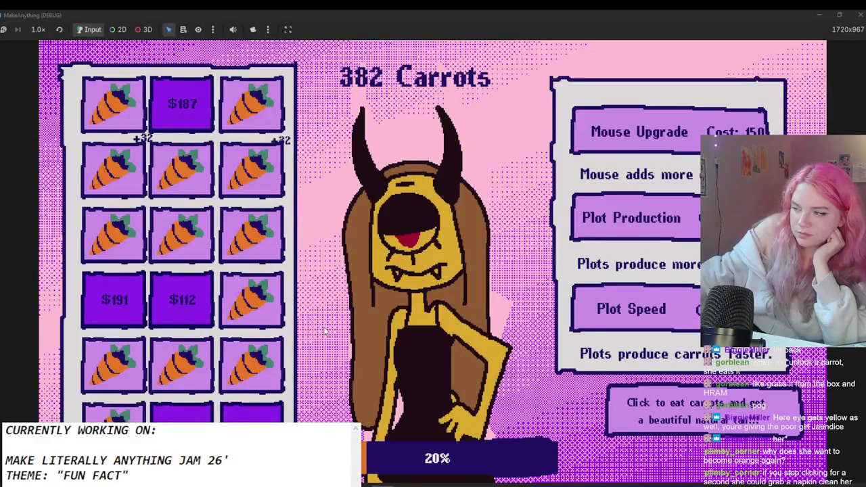
Step: Buy the remaining $191, $187, $112 and bottom-row plots, plus two more Mouse Upgrades
left_click(338, 311)
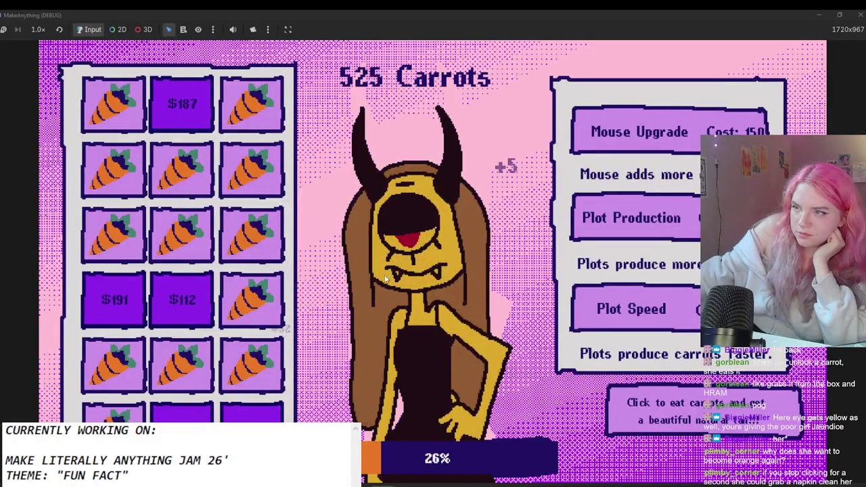
left_click(114, 300)
left_click(198, 124)
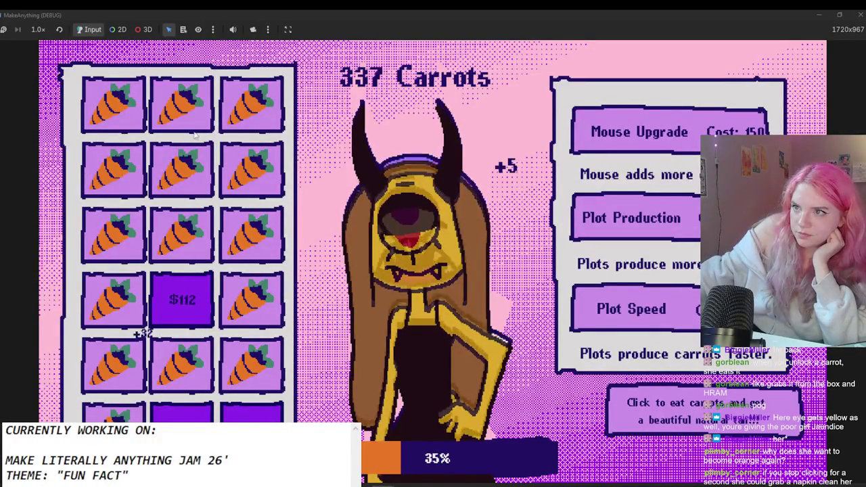
left_click(181, 414)
left_click(181, 300)
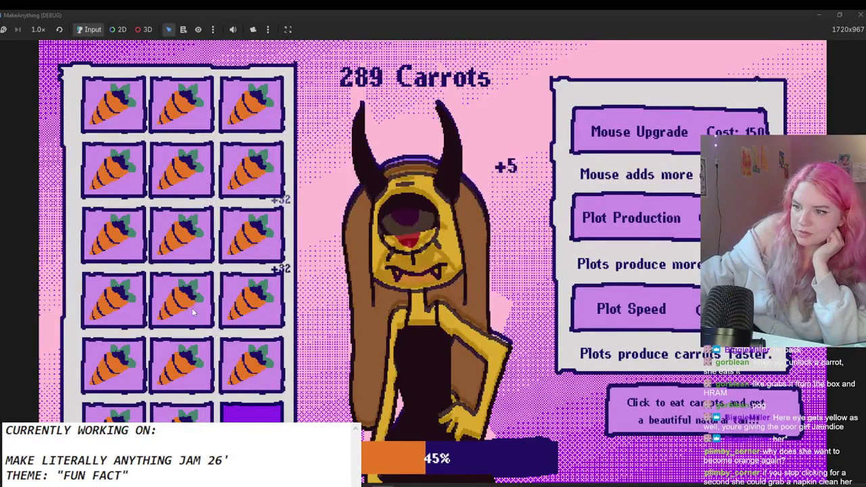
left_click(249, 416)
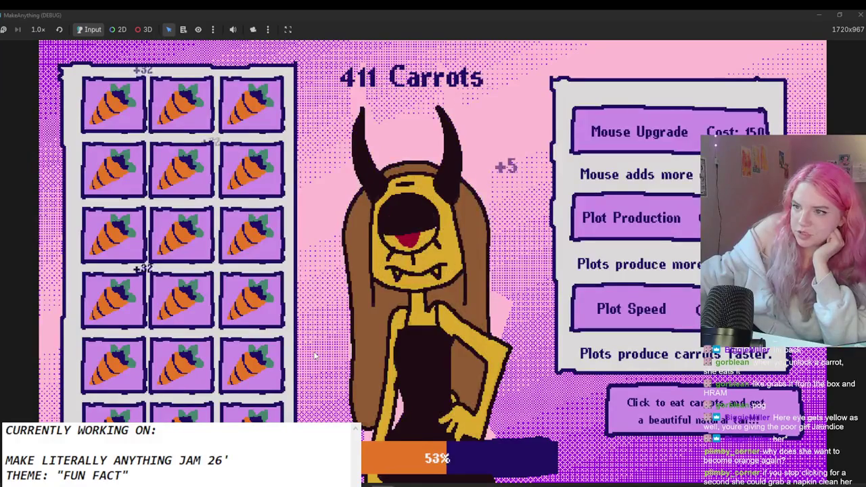
left_click(620, 132)
left_click(596, 135)
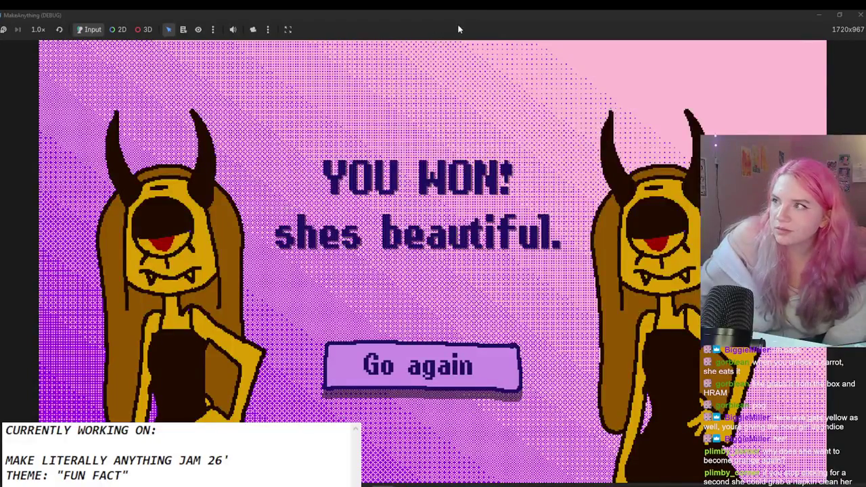
Step: Shrink the maximized game window over the editor, resize it wider and taller, then close it
left_click_drag(420, 17, 320, 57)
left_click_drag(171, 242, 113, 242)
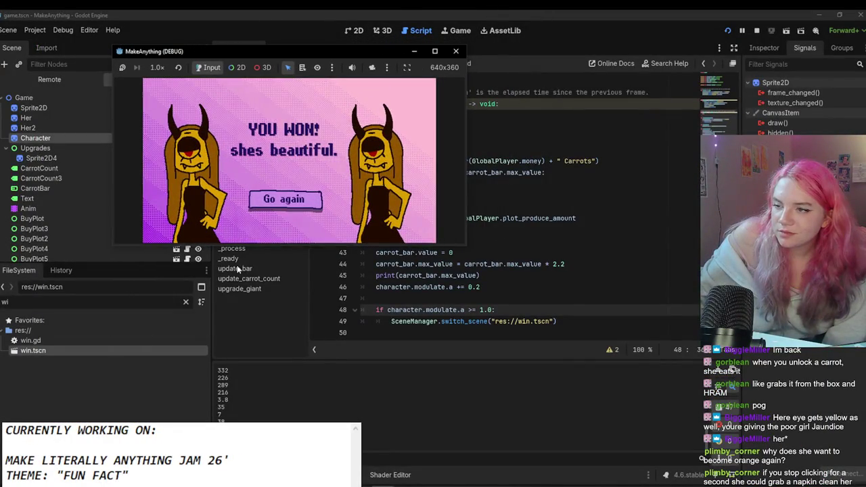
left_click_drag(254, 249, 256, 421)
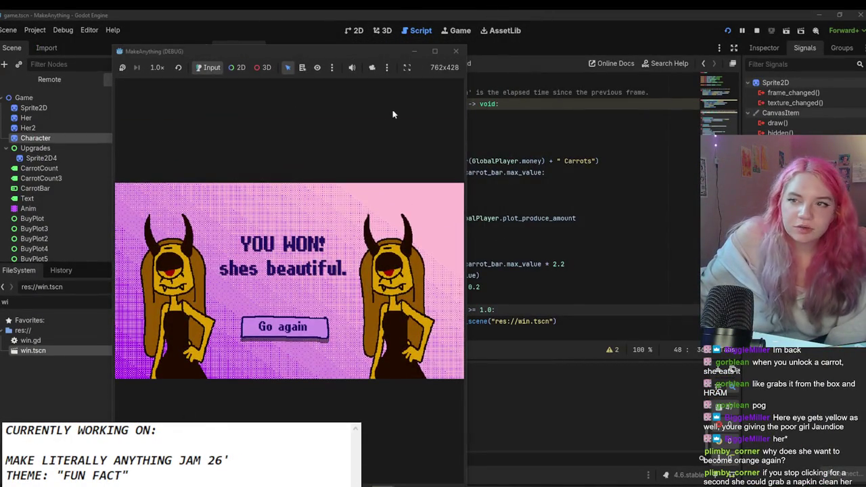
left_click(457, 53)
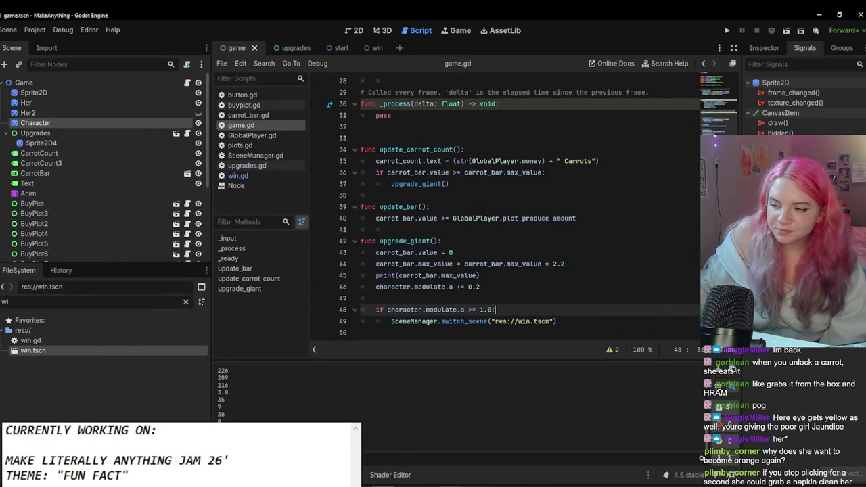
Step: Indent the line 48 character.modulate.a >= 1.0 check one level and rerun the project
scroll(388, 183, "down", 2)
scroll(400, 231, "up", 3)
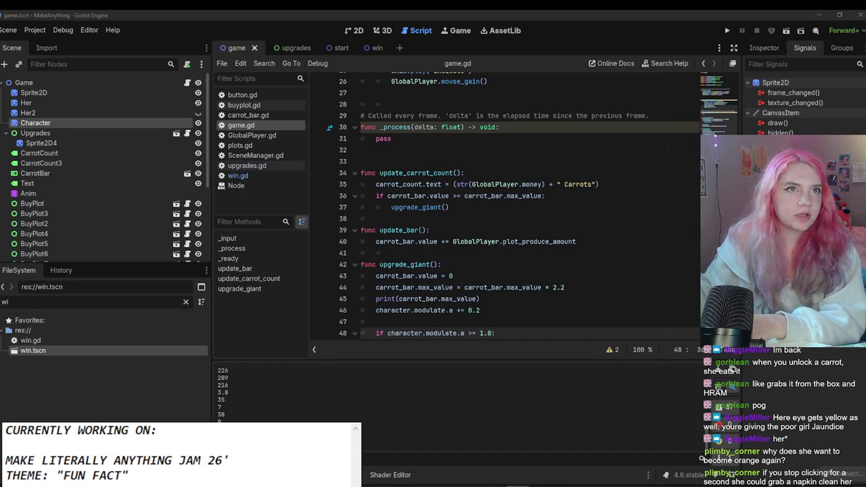
key("Tab")
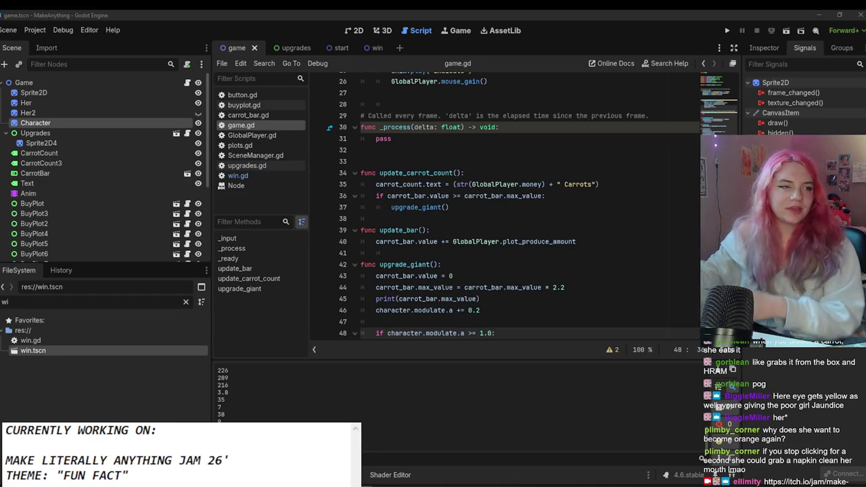
left_click(728, 31)
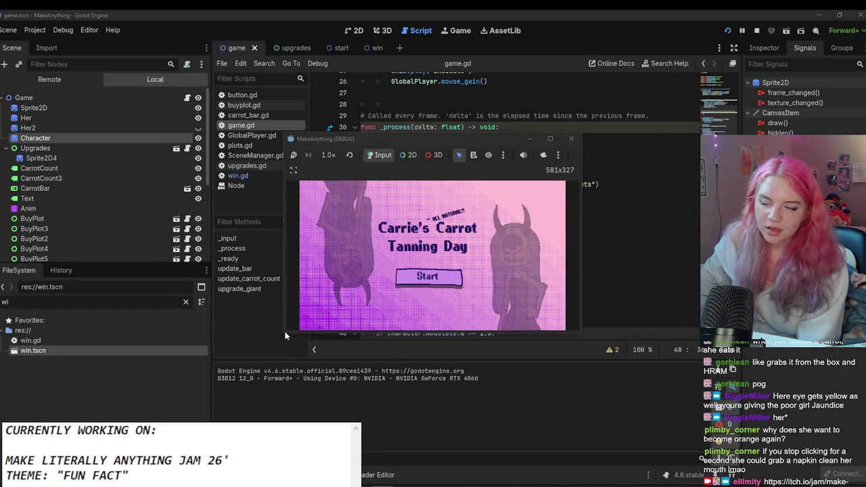
Step: Make the game window wider and taller and move it higher on screen
mouse_move(288, 332)
left_mouse_down()
mouse_move(179, 414)
mouse_move(115, 415)
left_mouse_up()
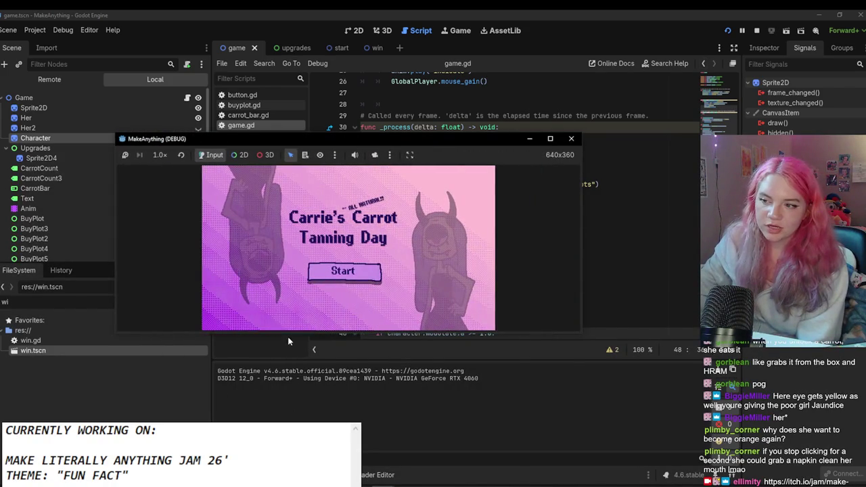
left_click_drag(288, 334, 288, 466)
left_click_drag(342, 139, 350, 81)
left_click_drag(594, 201, 767, 203)
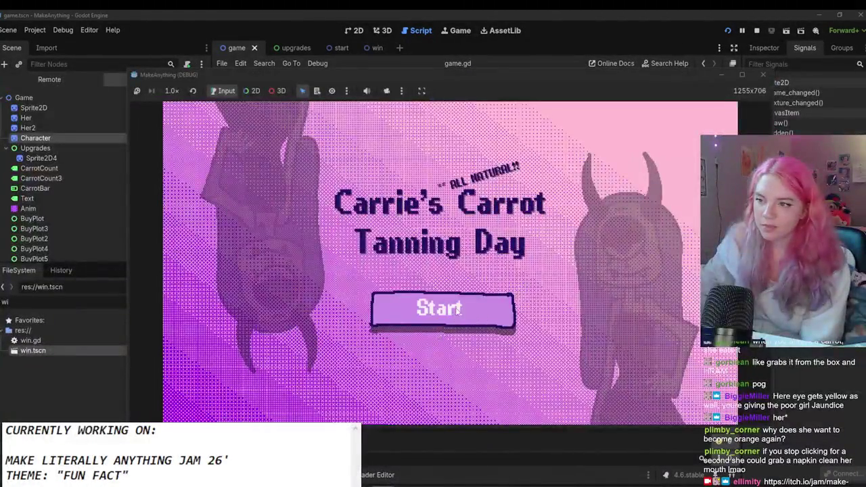
Step: Start the game from the title screen and feed the character repeatedly to earn carrots
left_click(455, 313)
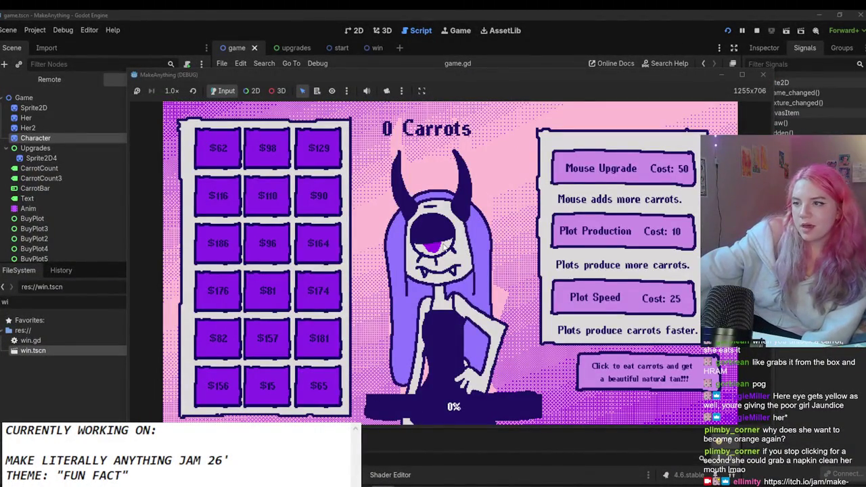
left_click(440, 216)
left_click(447, 217)
left_click(446, 216)
left_click(454, 215)
left_click(453, 215)
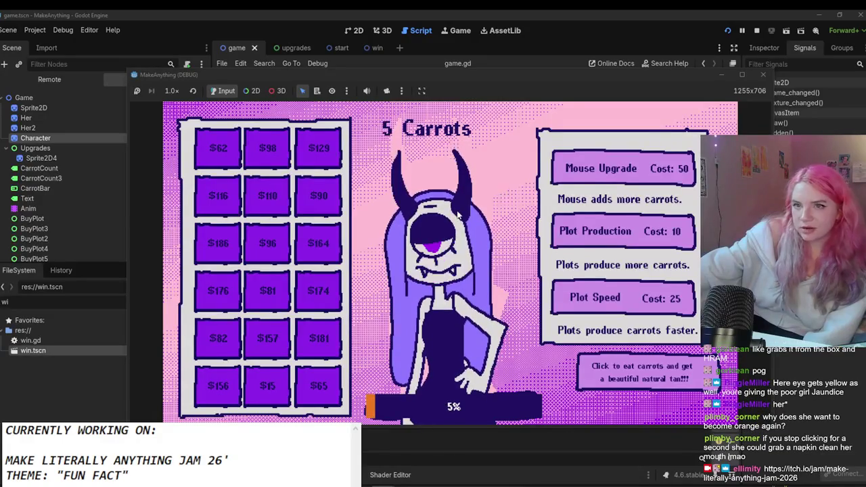
left_click(457, 215)
left_click(457, 215)
left_click(457, 215)
left_click(459, 214)
left_click(458, 214)
left_click(458, 214)
left_click(458, 214)
left_click(458, 214)
left_click(458, 214)
left_click(459, 214)
left_click(458, 214)
left_click(459, 213)
left_click(462, 210)
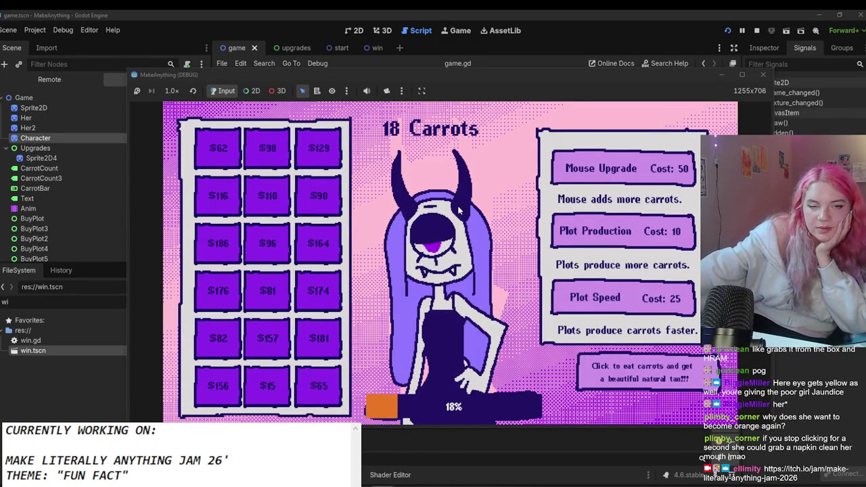
left_click(459, 210)
left_click(459, 210)
left_click(460, 211)
left_click(461, 210)
left_click(460, 211)
left_click(461, 210)
left_click(461, 211)
left_click(462, 211)
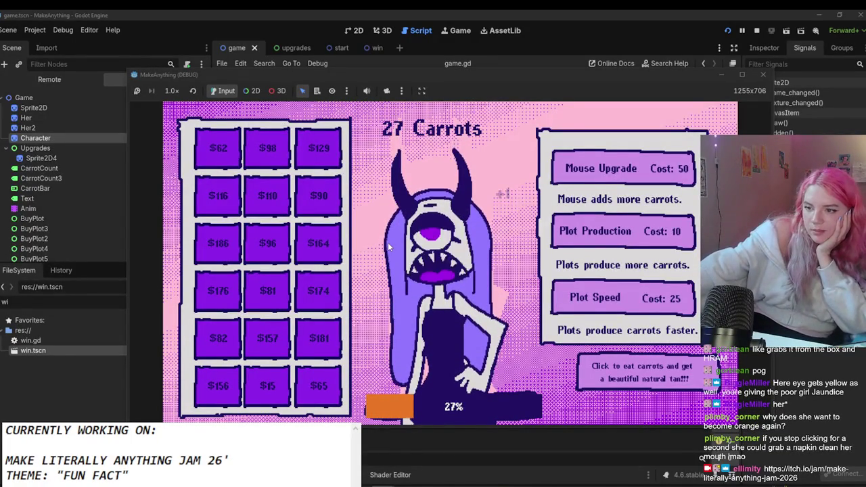
Step: Buy the $15 carrot plot, feed the character more, then buy the Plot Production upgrade
left_click(262, 389)
left_click(406, 304)
left_click(403, 304)
left_click(402, 304)
left_click(402, 304)
left_click(402, 304)
left_click(402, 304)
left_click(401, 300)
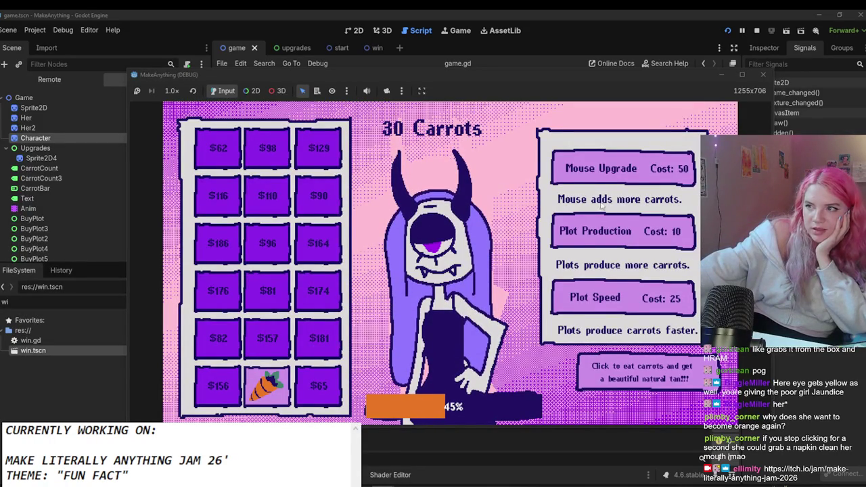
left_click(598, 241)
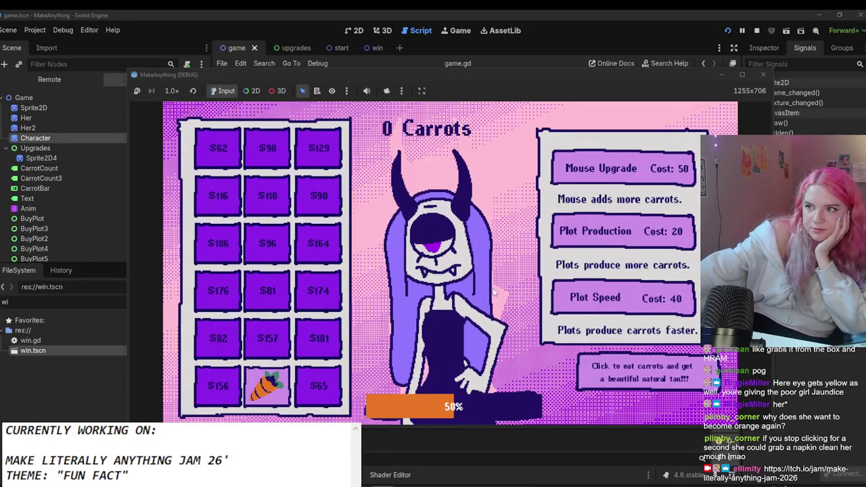